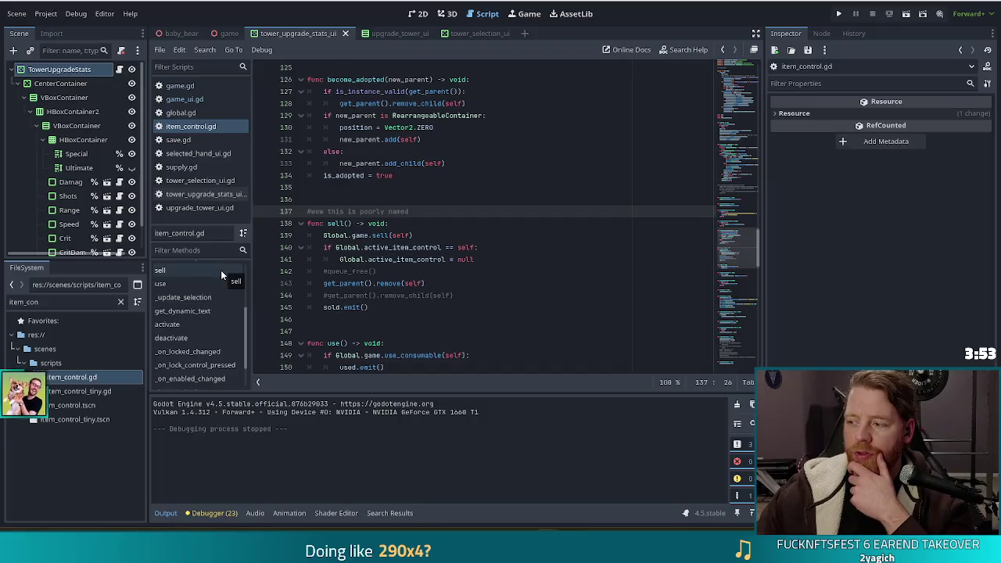
Inspect the sell function's active-item check and its remove call
click(431, 247)
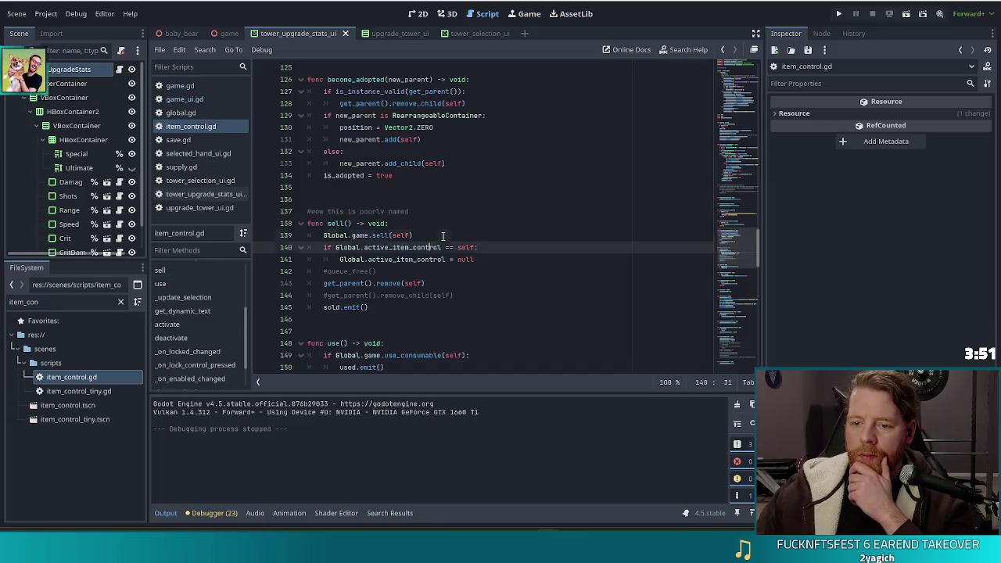
click(443, 236)
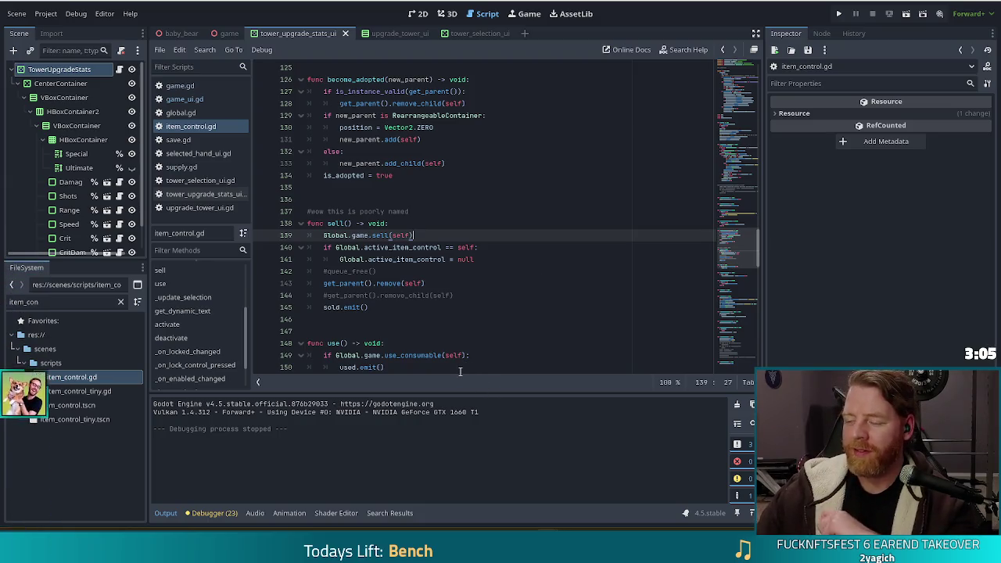
mouse_move(350, 268)
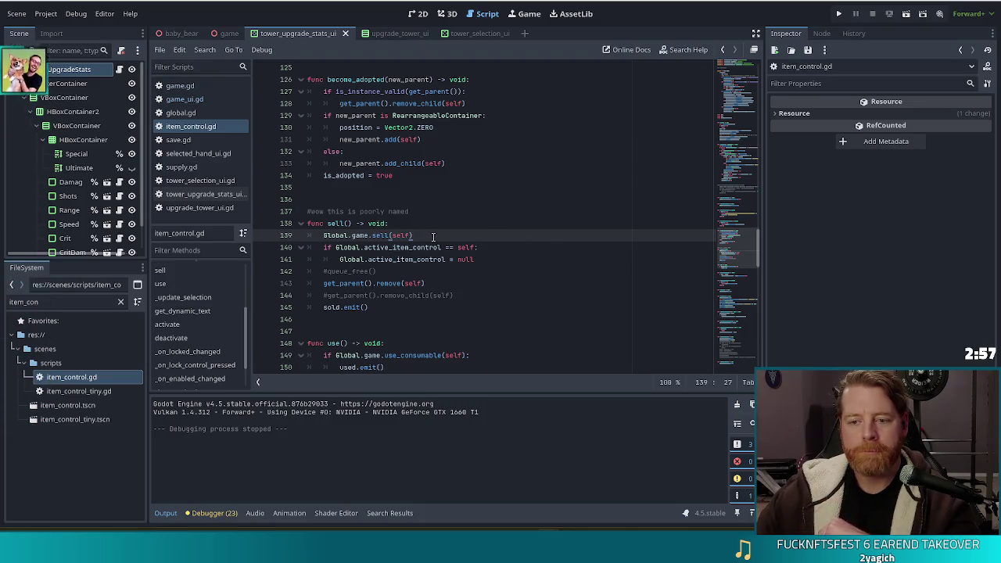
key(Down)
key(Down)
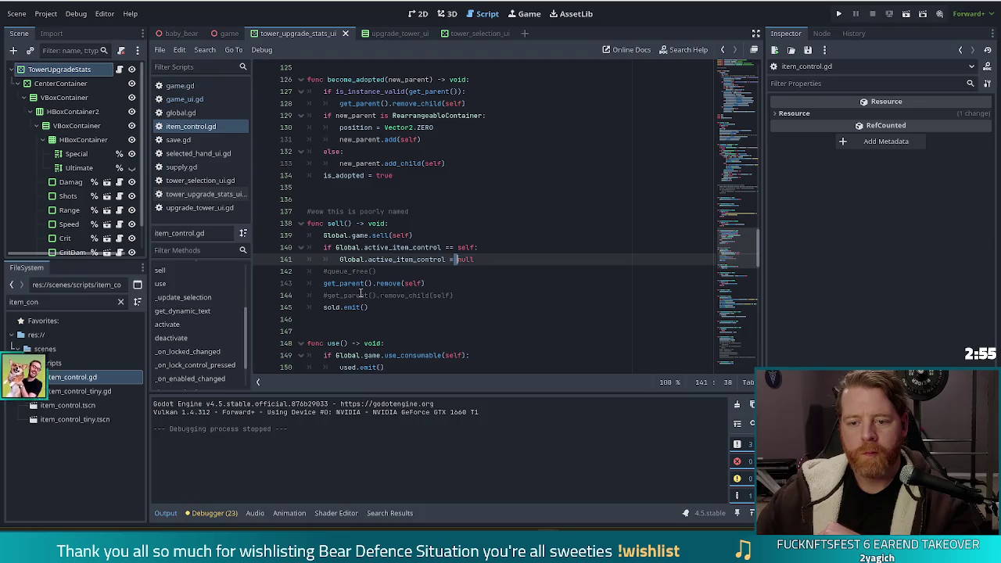
key(Down)
click(456, 284)
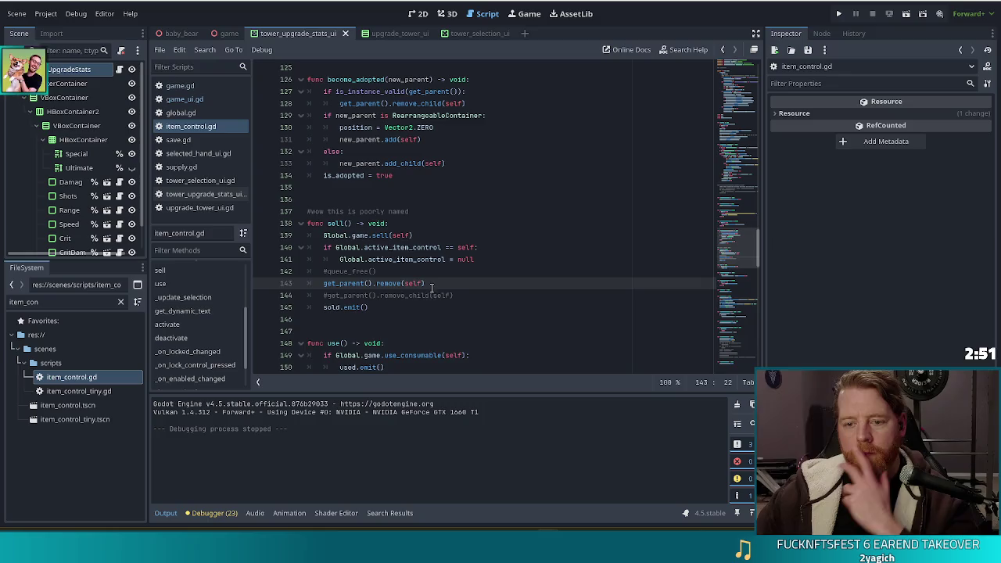
click(385, 288)
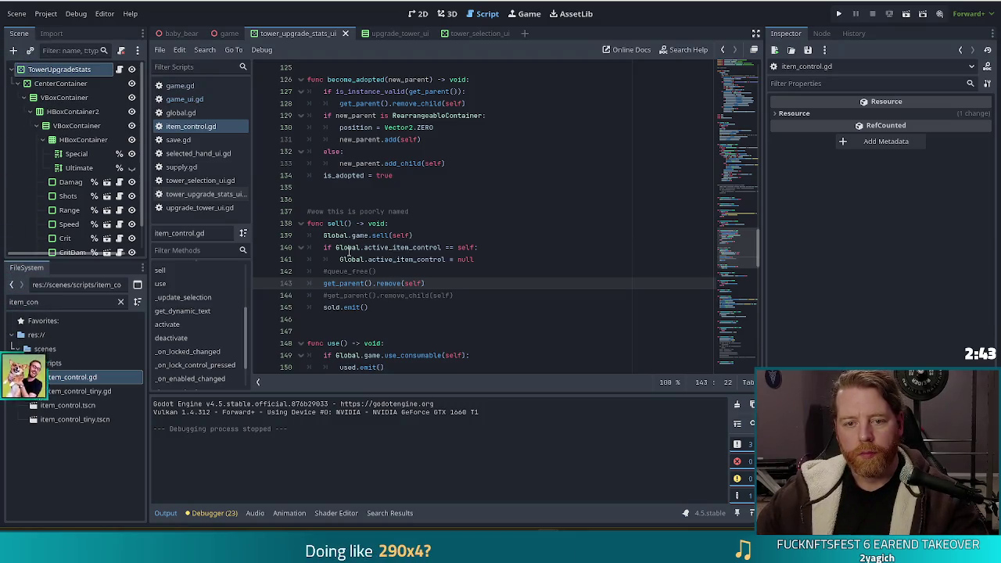
Filter the FileSystem for 'rearr', open rearrangeable_container.gd, and select its remove function
double_click(70, 304)
text(rearr)
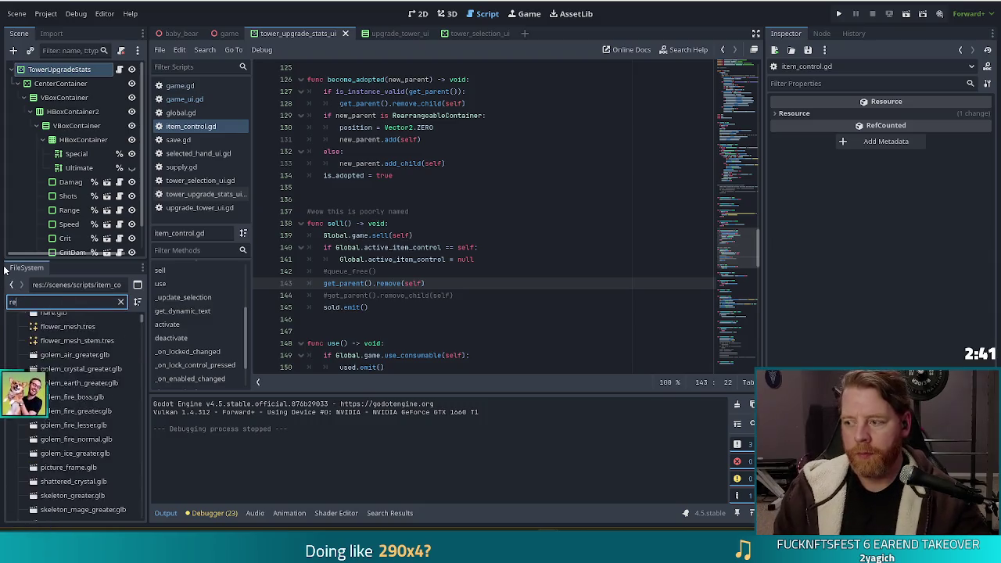
double_click(86, 377)
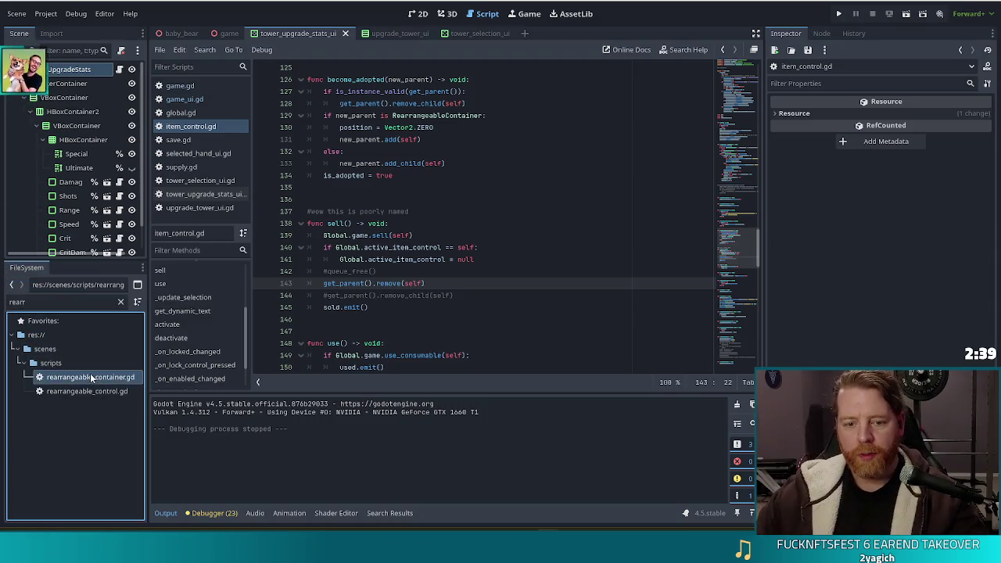
click(168, 296)
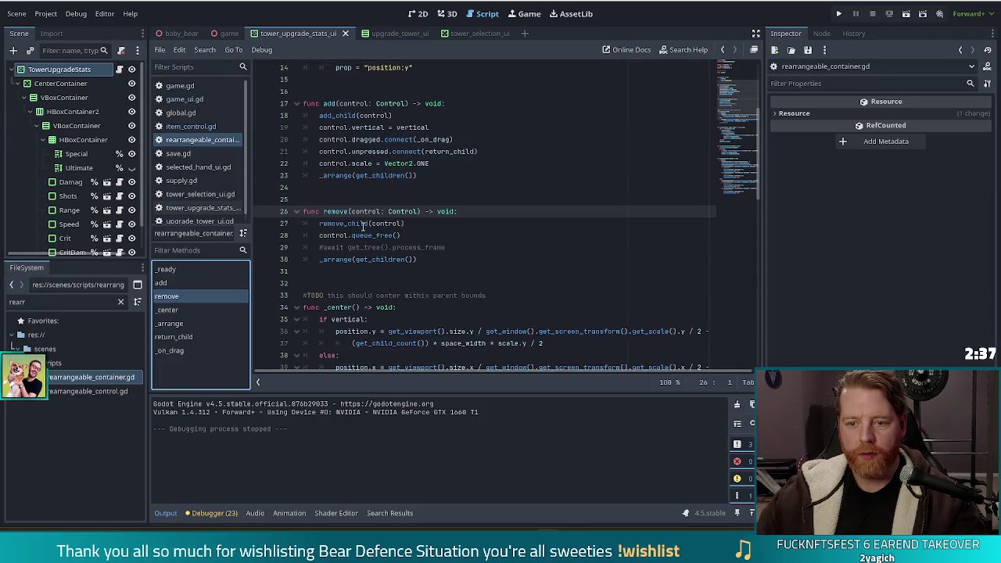
mouse_move(373, 211)
mouse_down()
mouse_move(359, 227)
mouse_move(375, 262)
mouse_up()
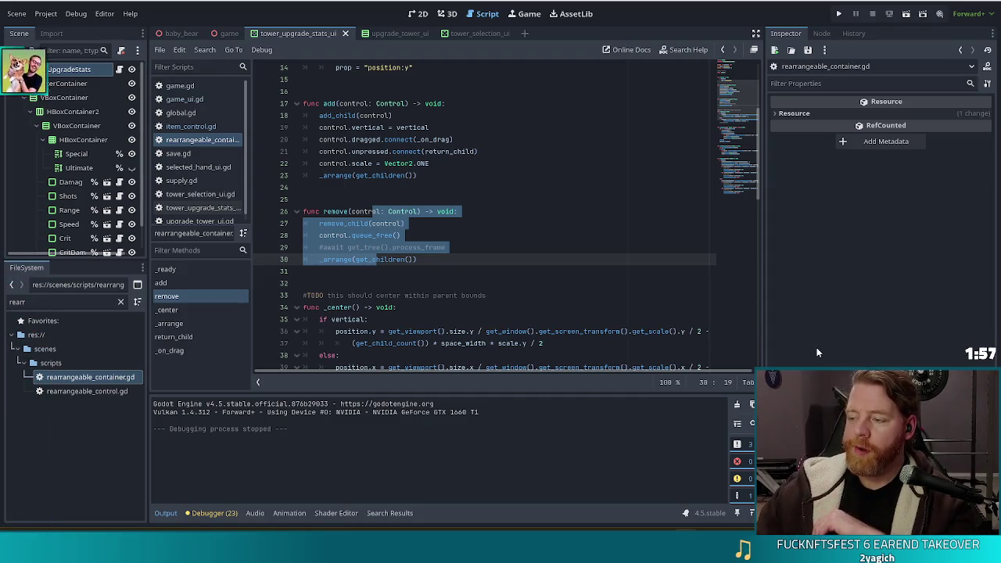
click(456, 258)
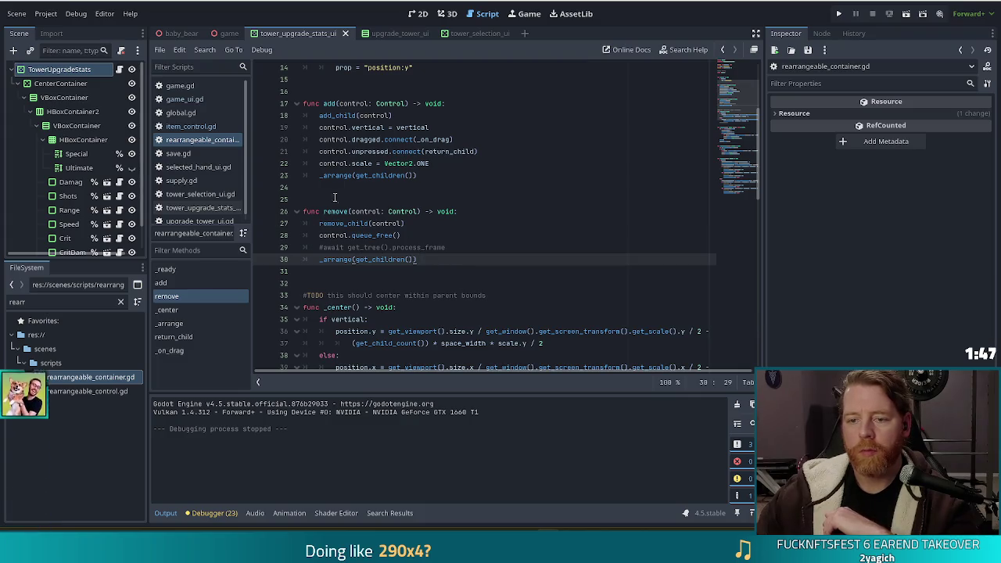
click(418, 211)
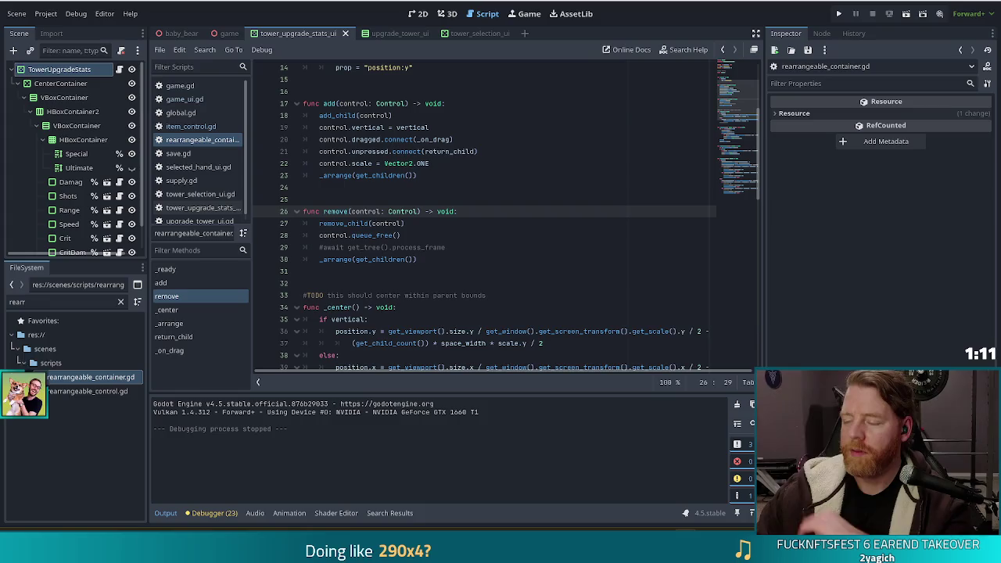
click(422, 234)
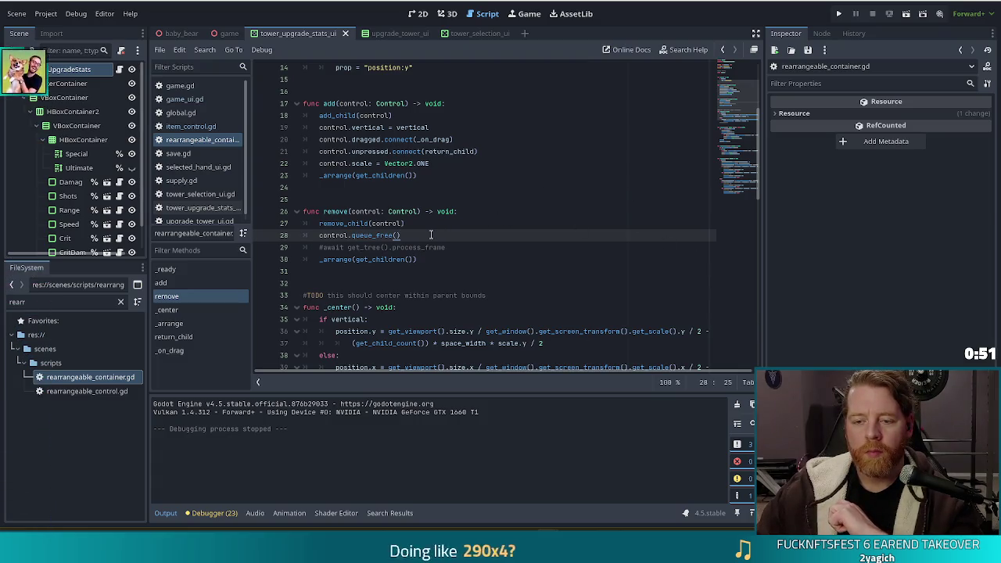
key(Up)
key(Up)
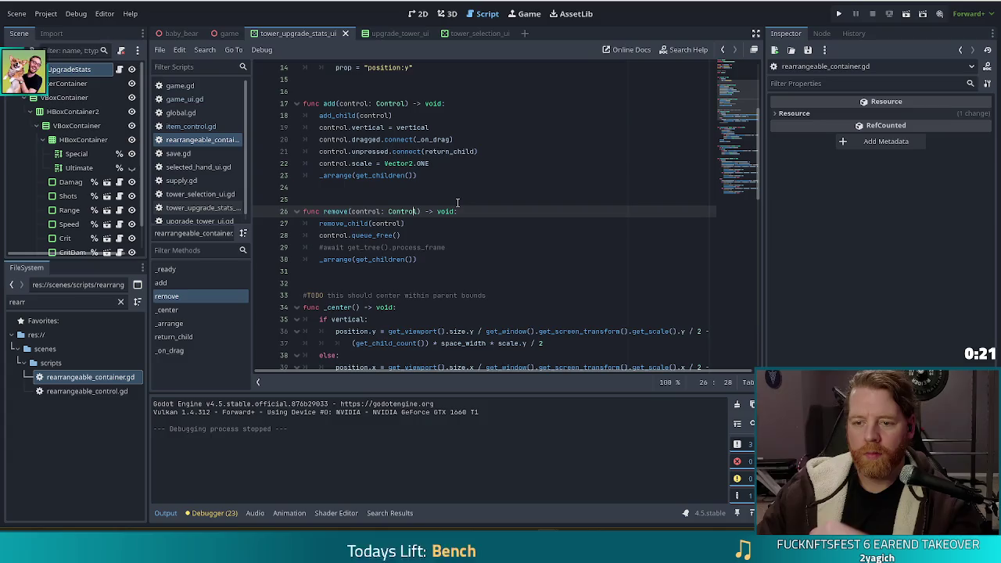
Add ', yeet:= false' after 'control: Control' in remove()'s parameter list on line 26
text(, bo)
key(BackSpace)
key(BackSpace)
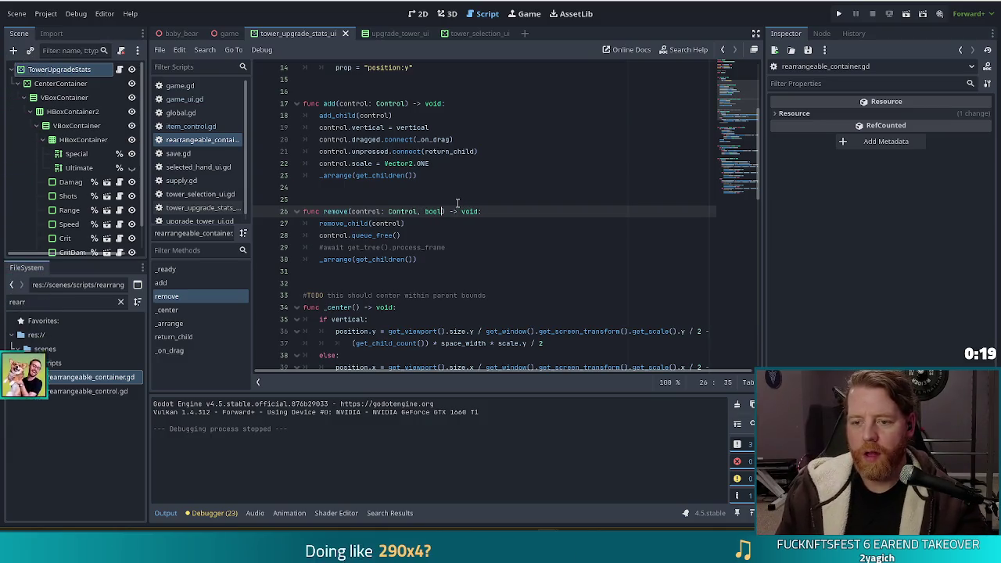
text(yeet:= false)
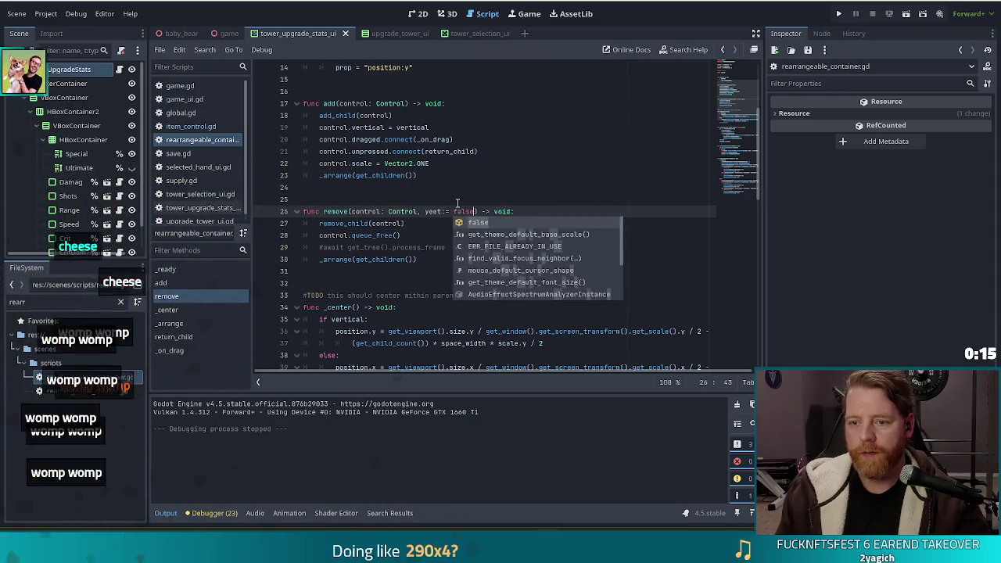
key(ctrl+s)
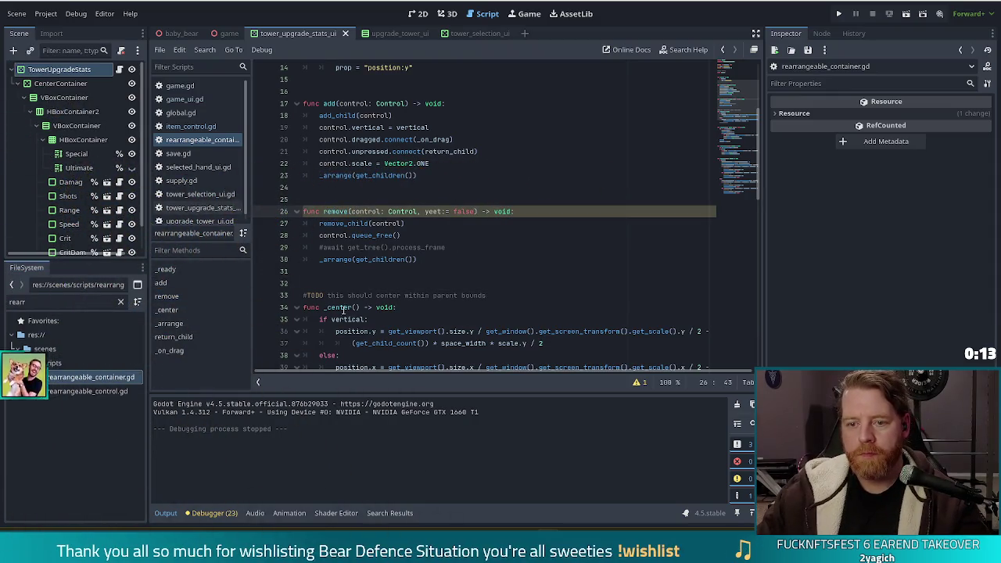
key(Down)
key(Down)
key(Down)
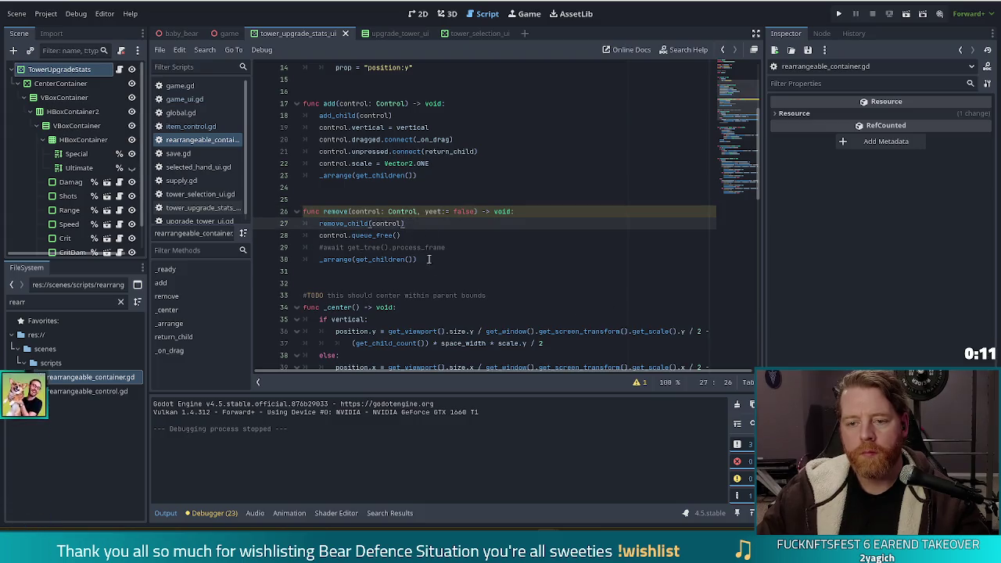
click(438, 226)
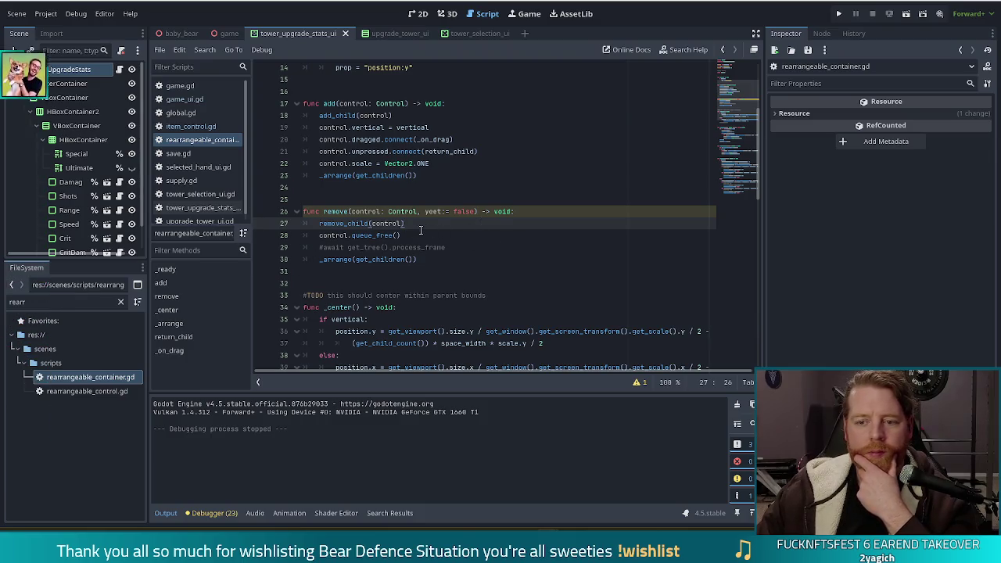
key(Down)
key(Down)
key(Down)
key(End)
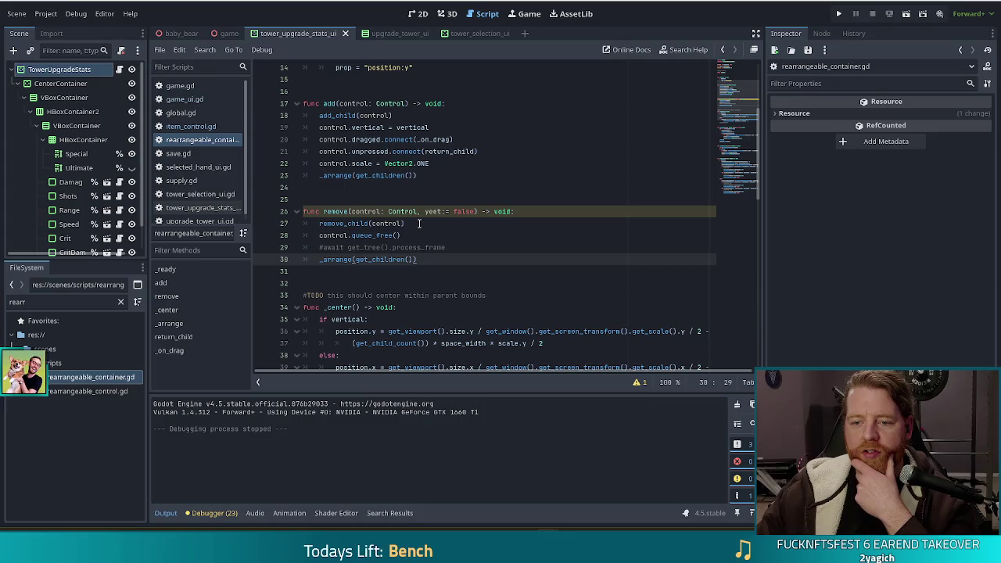
Move control.queue_free() below _arrange(get_children()), delete the #await line, and add a blank line
click(422, 224)
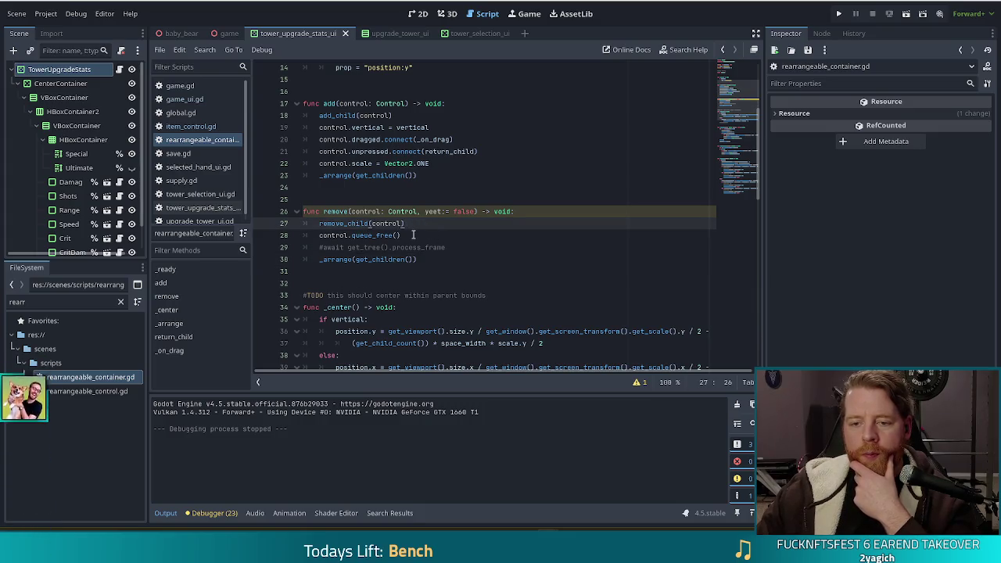
drag(413, 234, 422, 227)
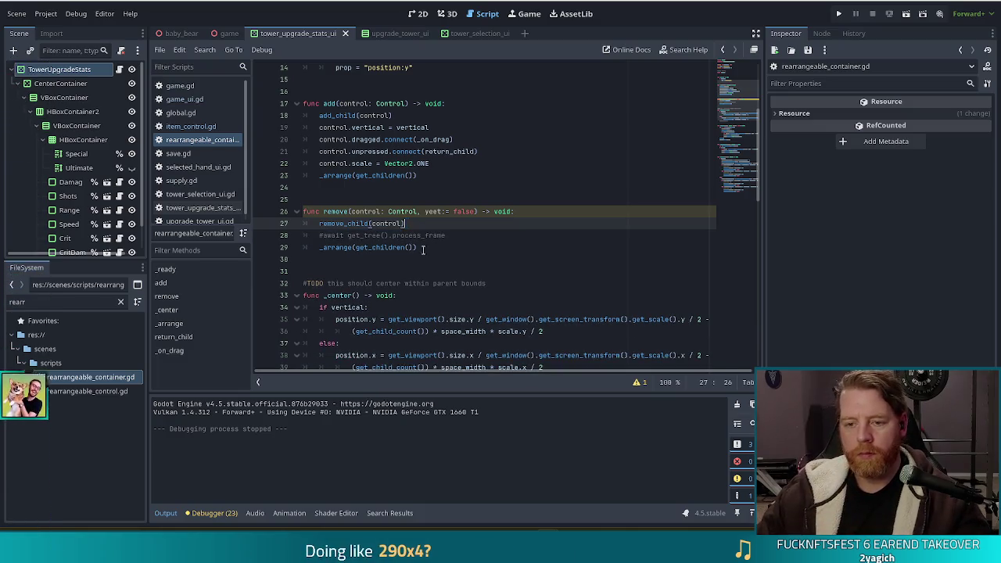
key(alt+Down)
key(alt+Down)
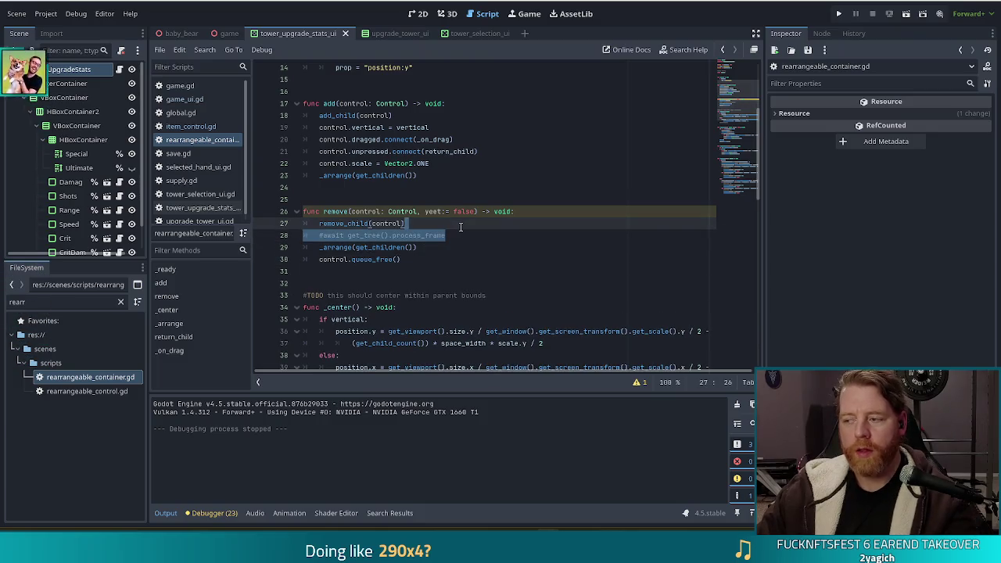
key(BackSpace)
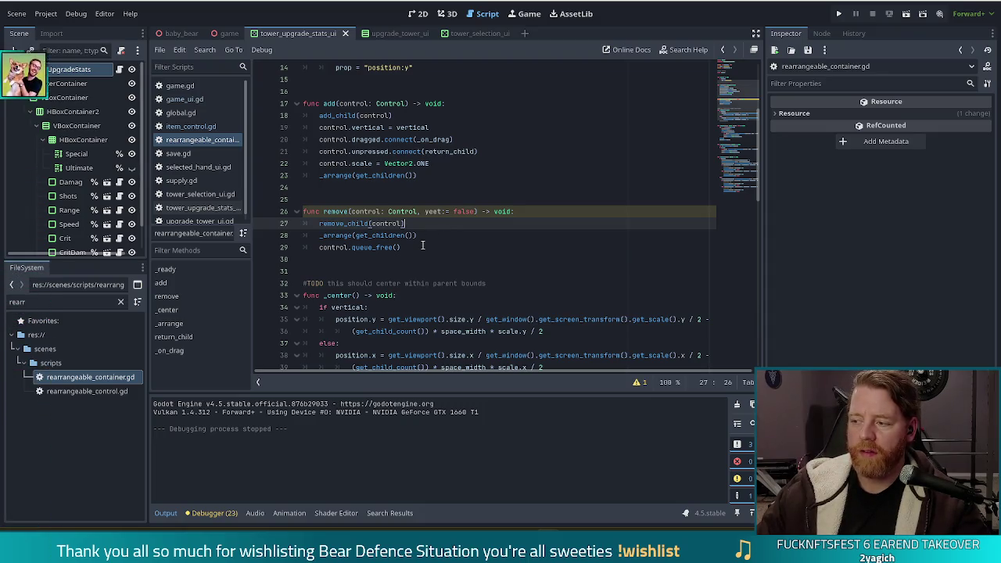
click(424, 242)
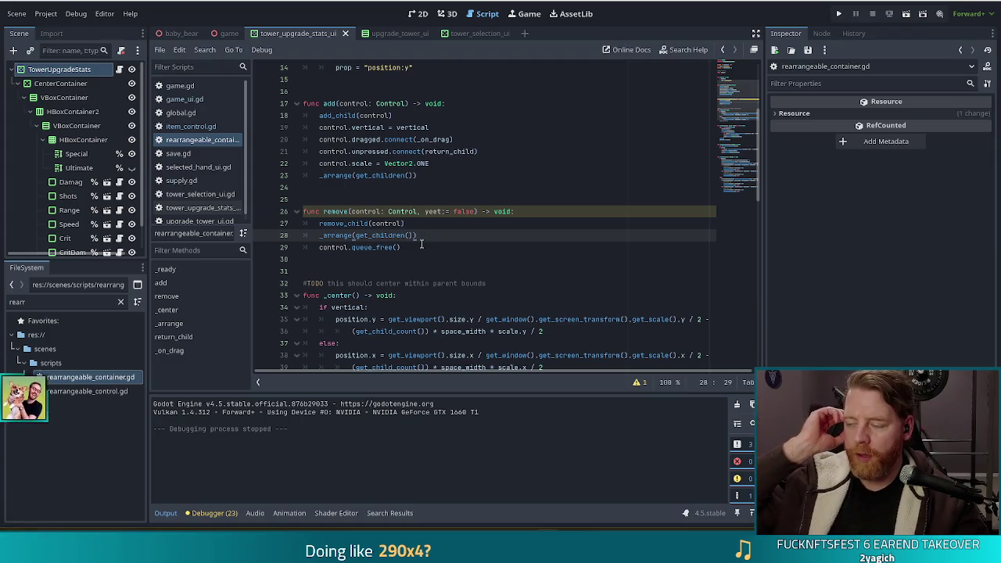
key(Return)
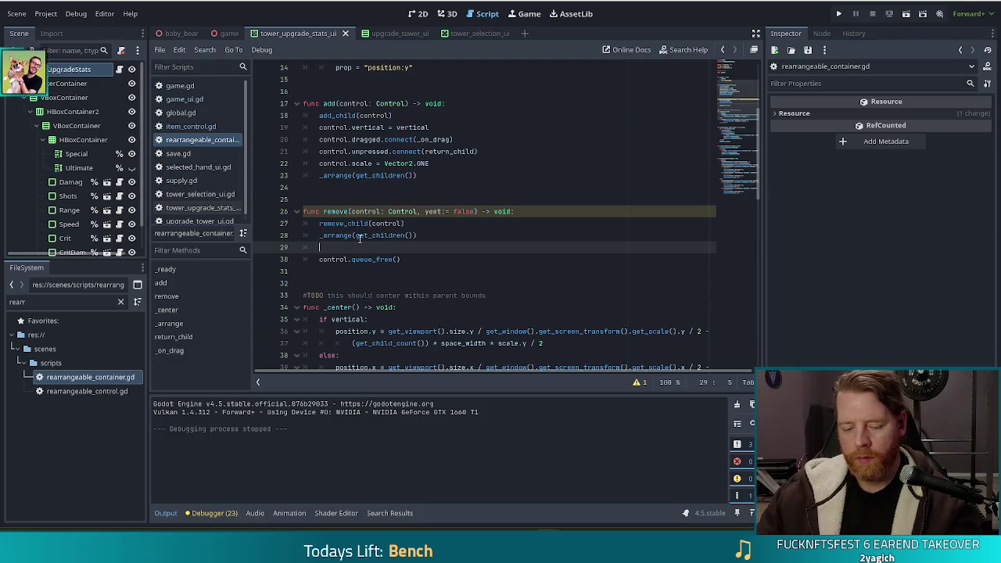
Add an 'if !yeet:' condition after _arrange and indent control.queue_free() under it
mouse_move(349, 258)
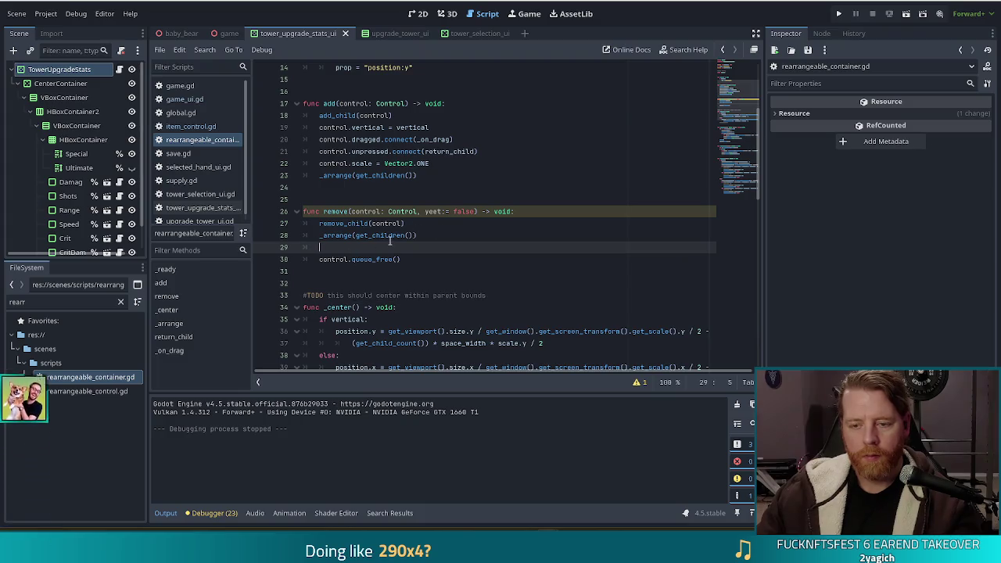
mouse_move(384, 237)
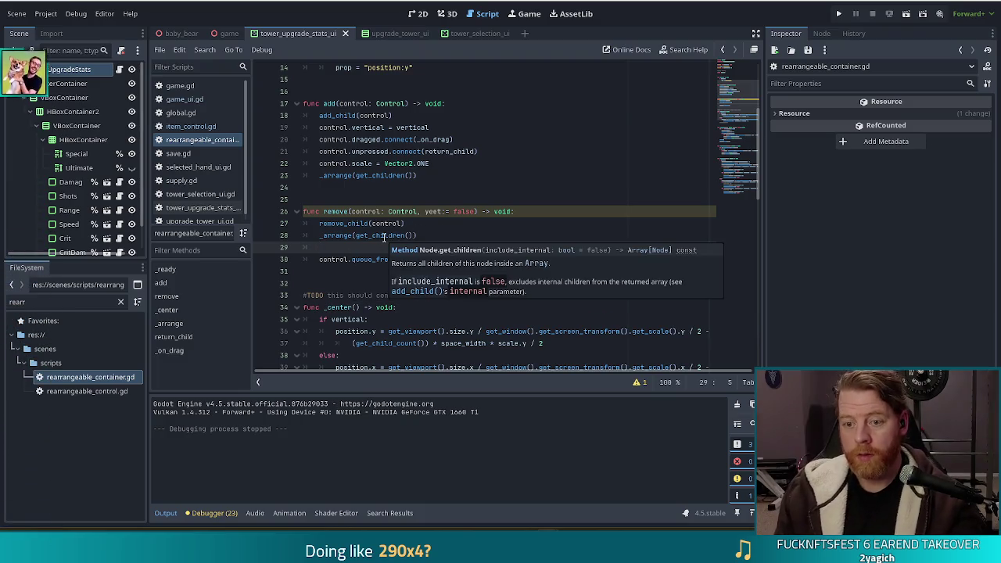
text(if )
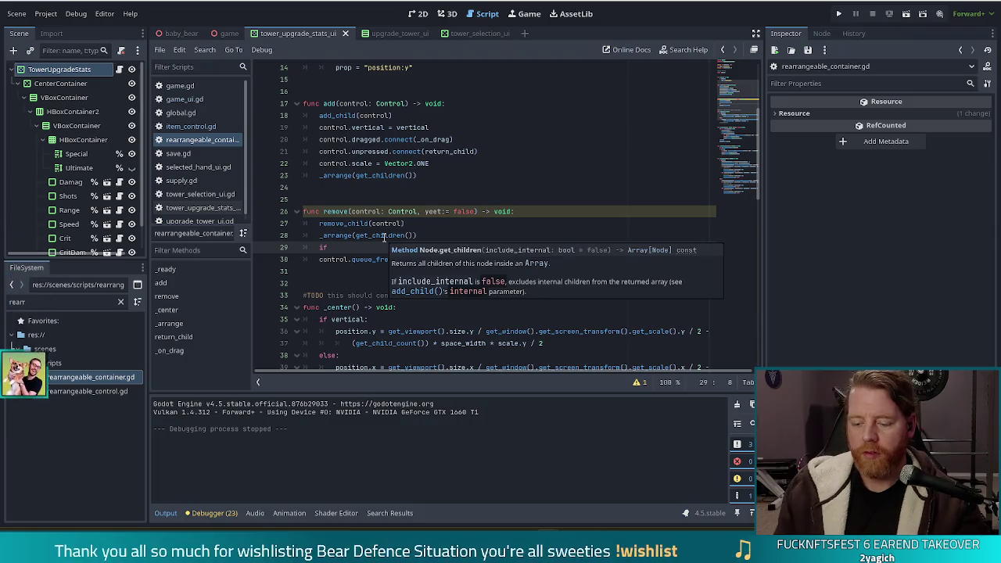
text(!ye)
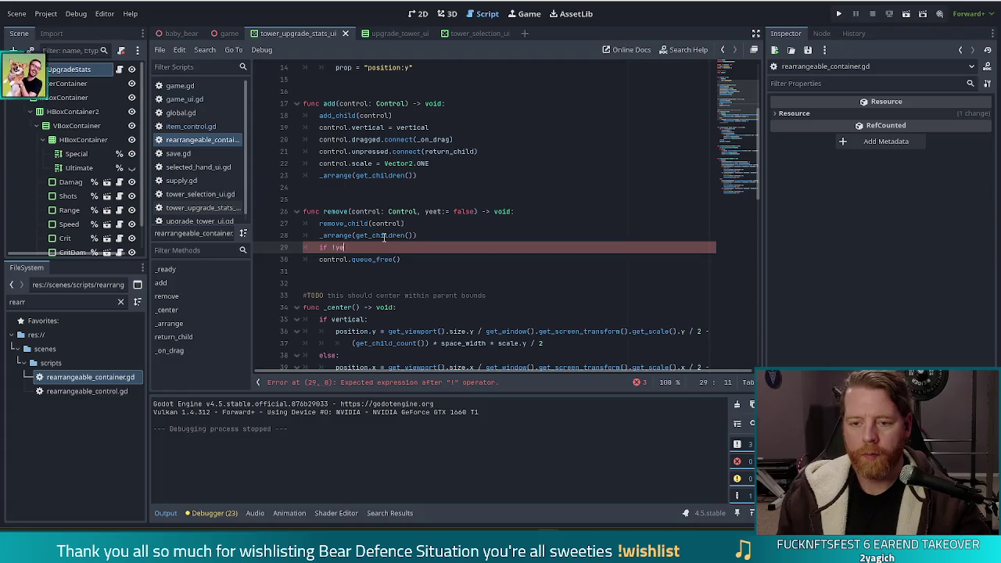
text(et:)
key(Down)
key(Home)
key(Tab)
key(End)
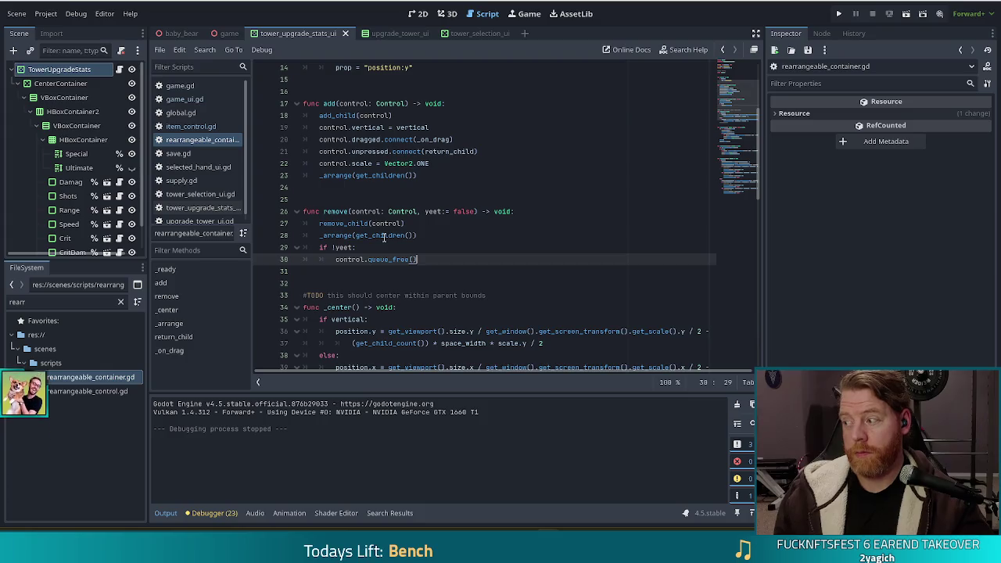
key(Return)
Put control.queue_free() under an else: branch and add a pass placeholder to the yeet branch
key(Up)
key(Up)
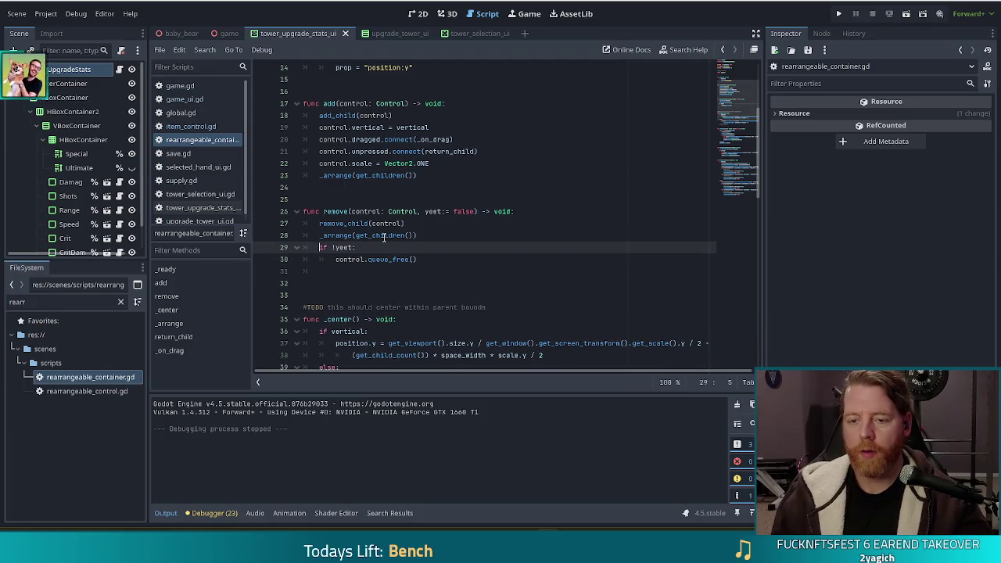
key(Down)
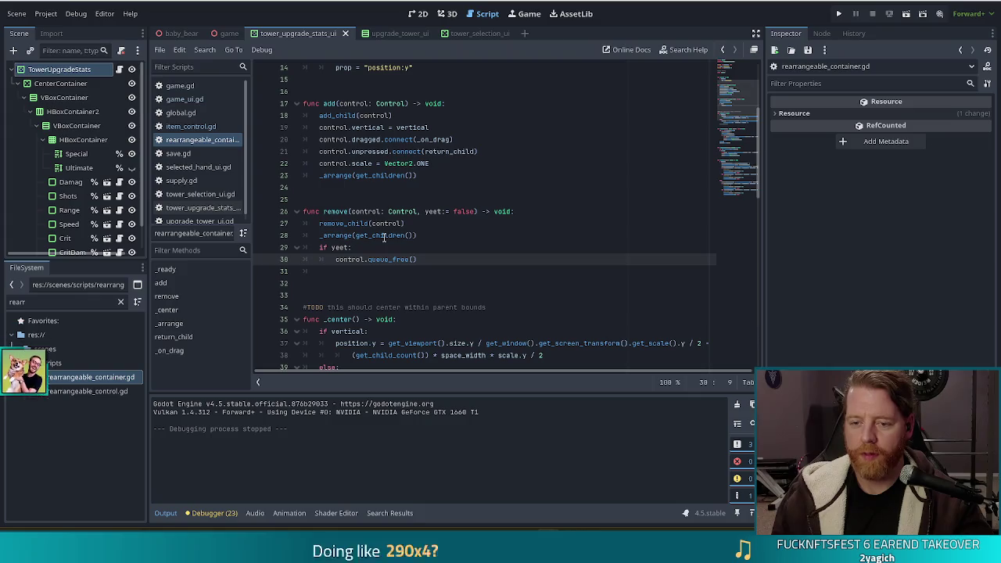
key(Return)
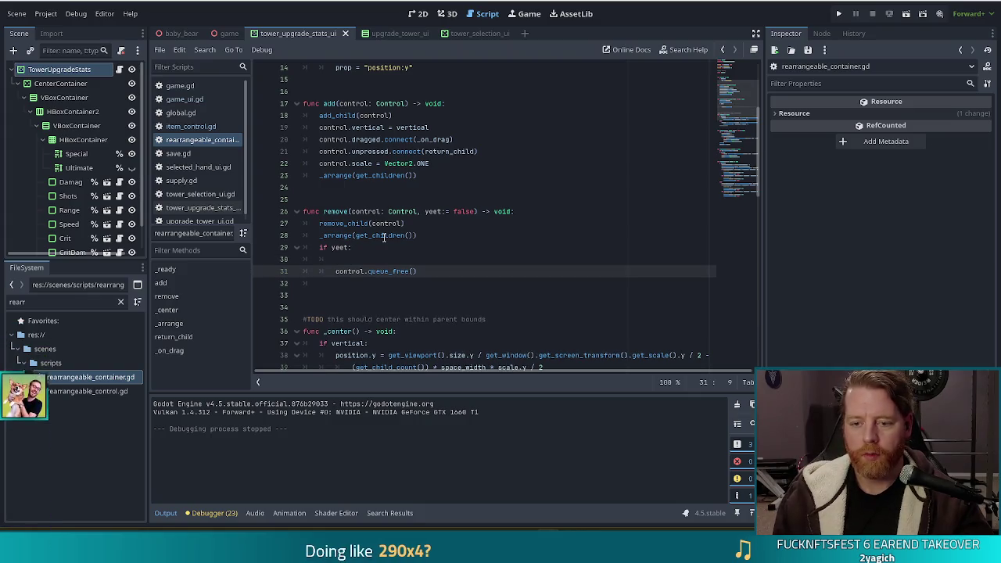
key(BackSpace)
key(Up)
text(else:)
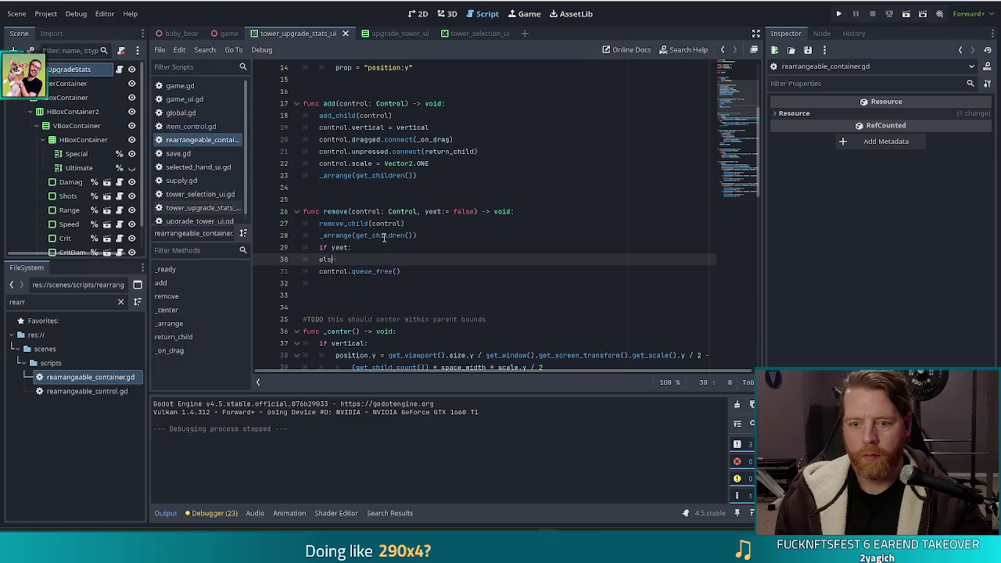
key(Down)
key(Tab)
key(Up)
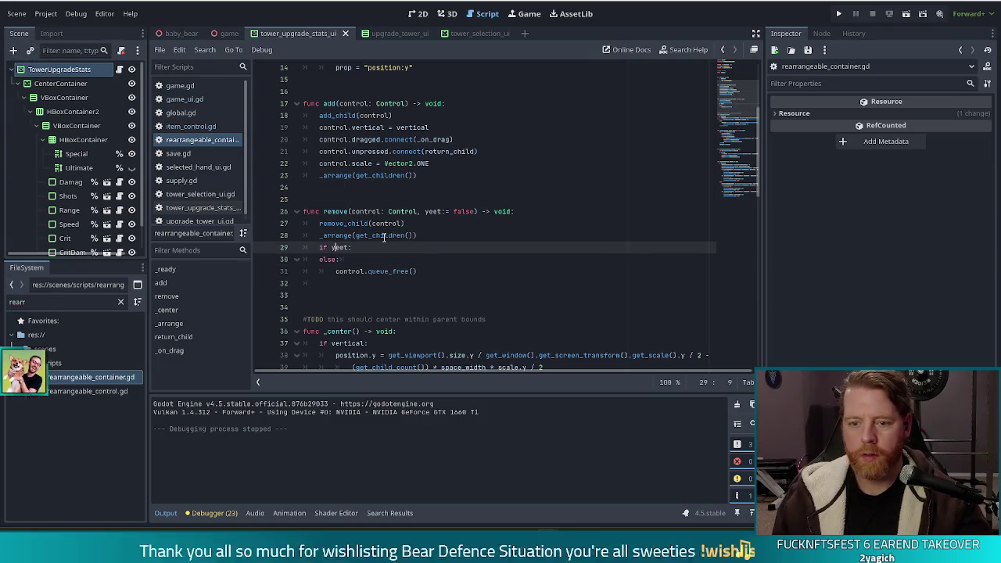
key(Up)
key(End)
key(Return)
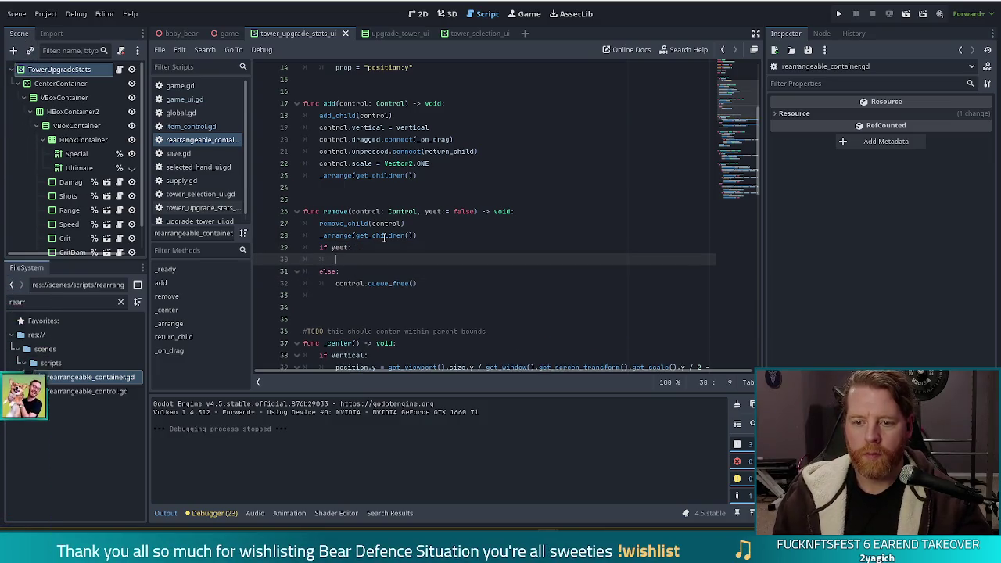
text(pass)
key(Escape)
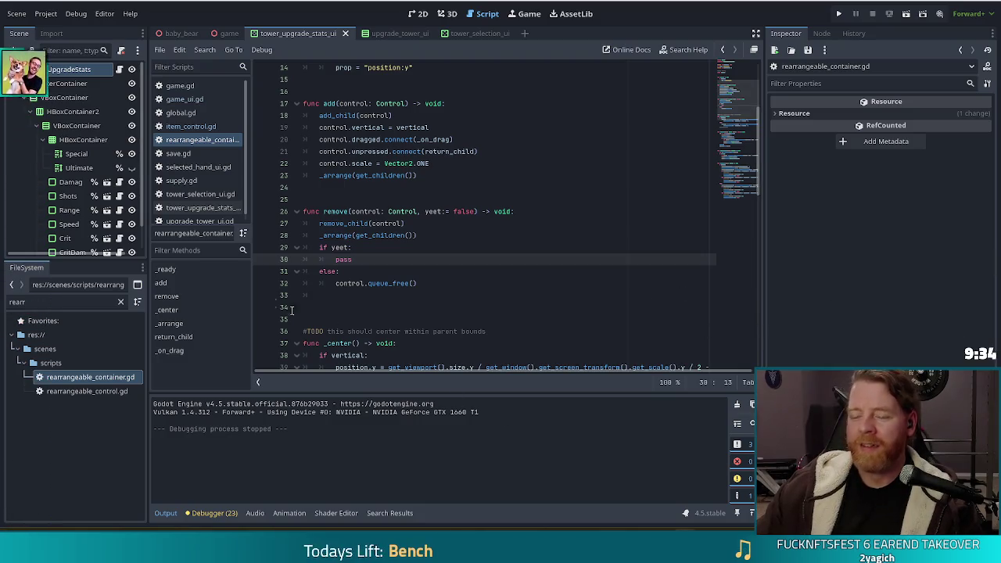
Return to the if yeet line in remove()
click(495, 244)
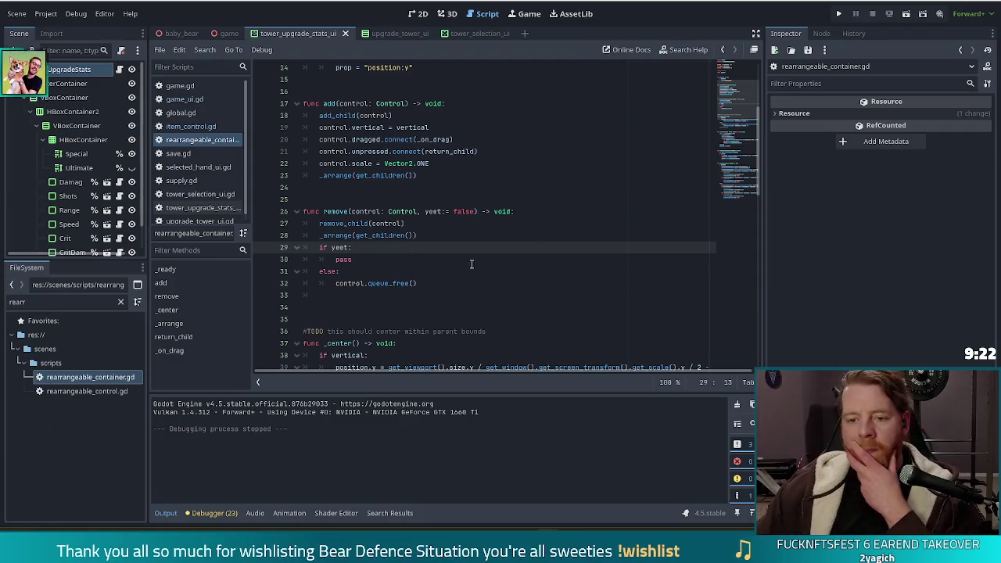
Replace the pass placeholder on line 30 with control.yeet()
key(Down)
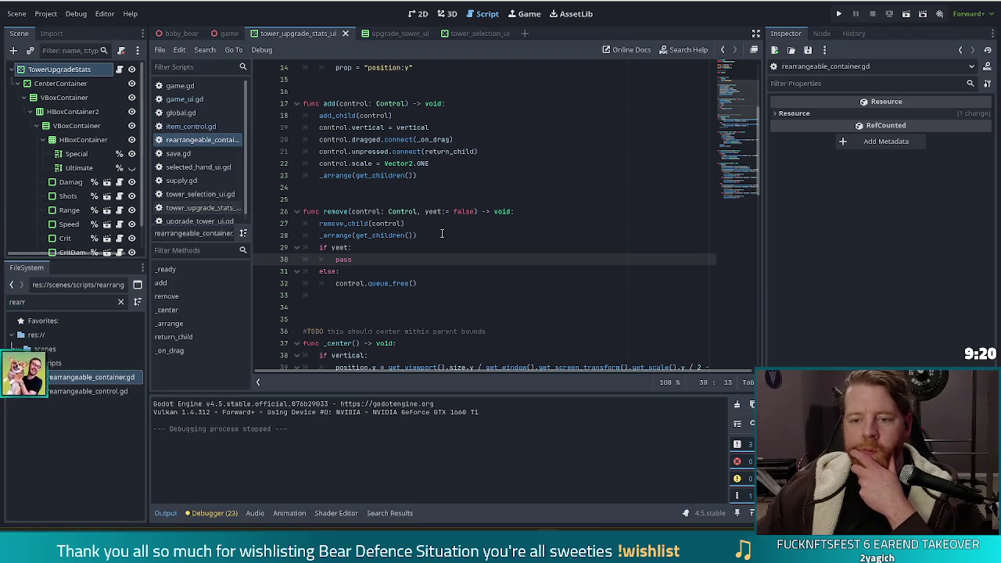
click(437, 227)
click(434, 230)
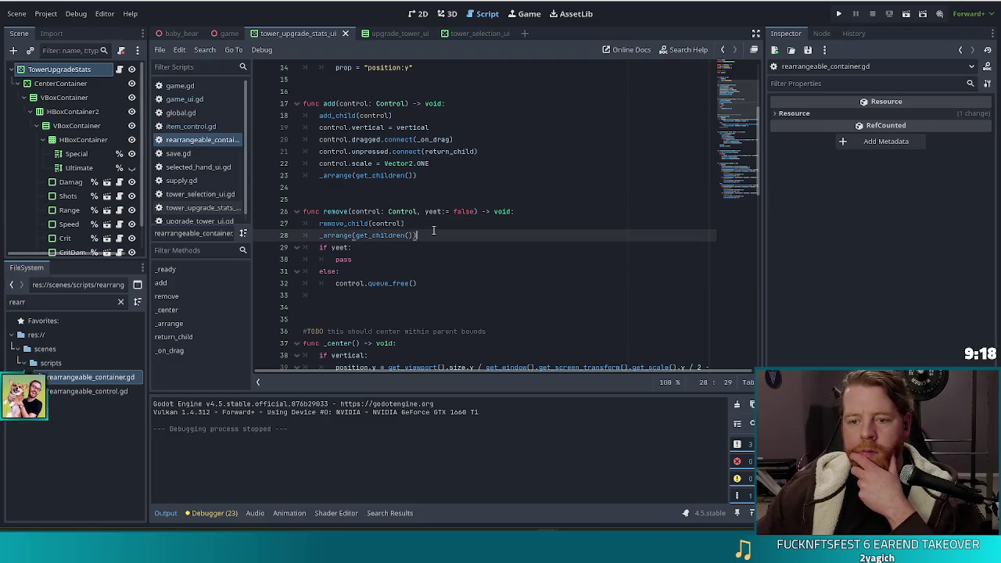
click(366, 258)
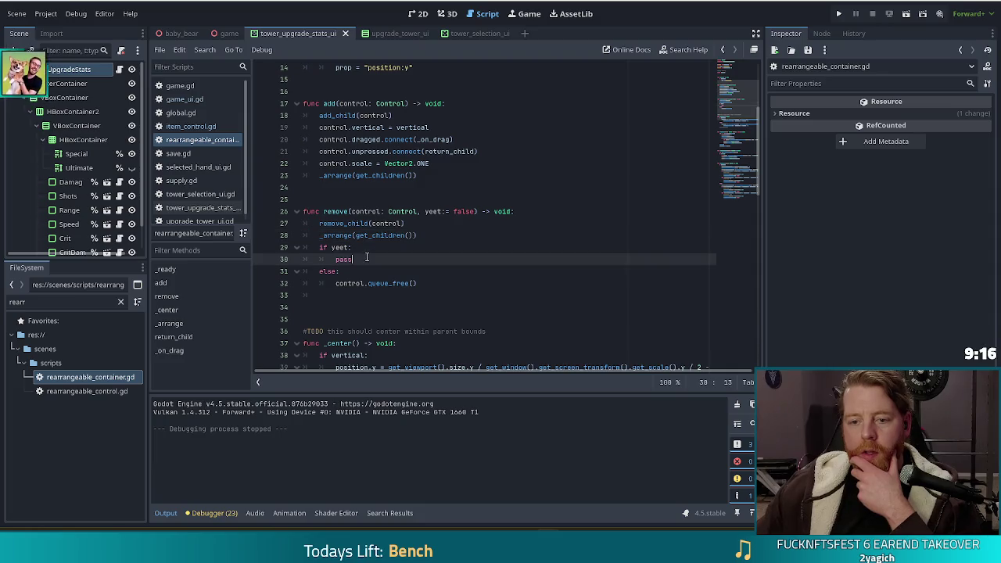
double_click(344, 259)
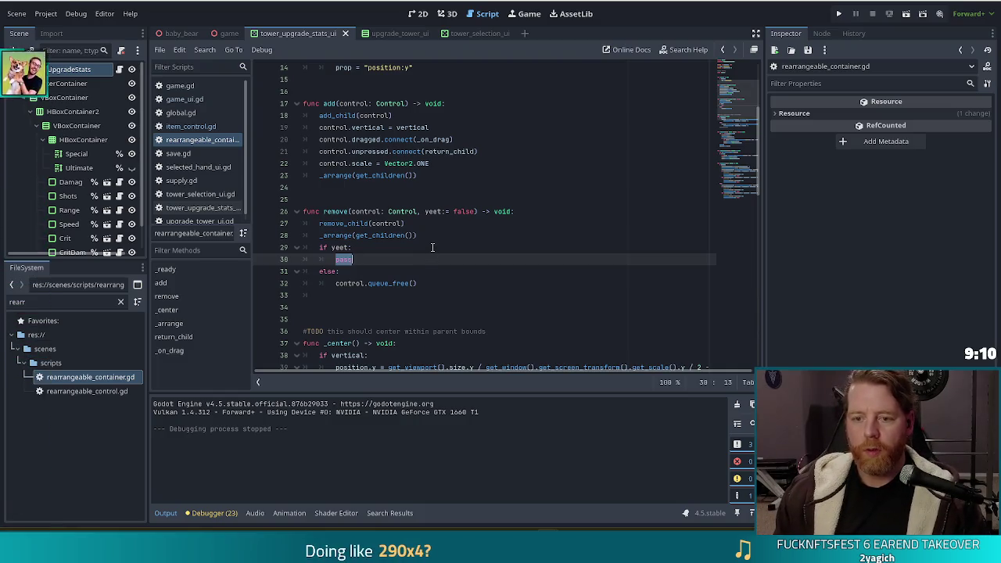
text(control.yeet)
key(Return)
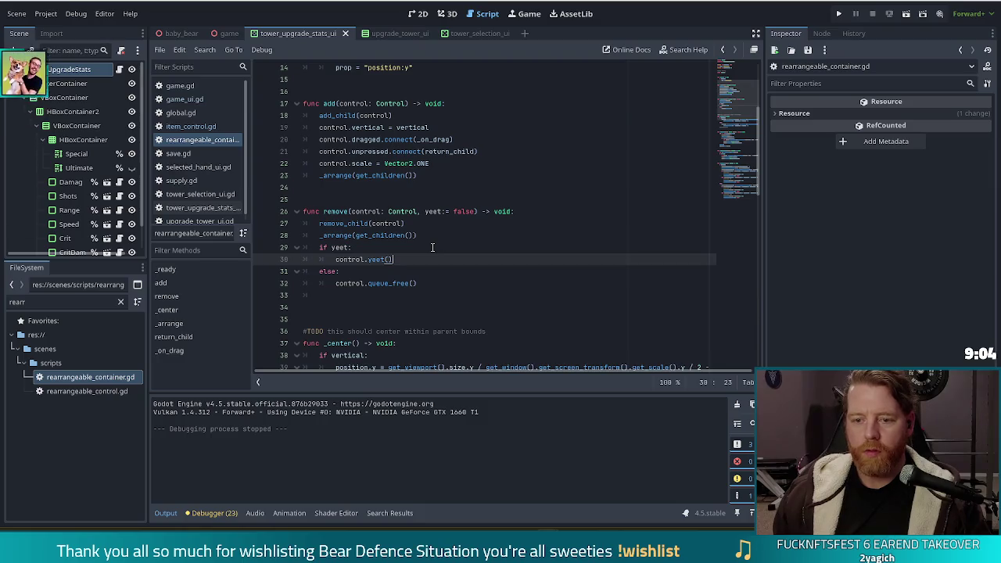
Add 'await control.yote' and 'control.queue_free()' lines after the yeet call
key(Return)
text(await )
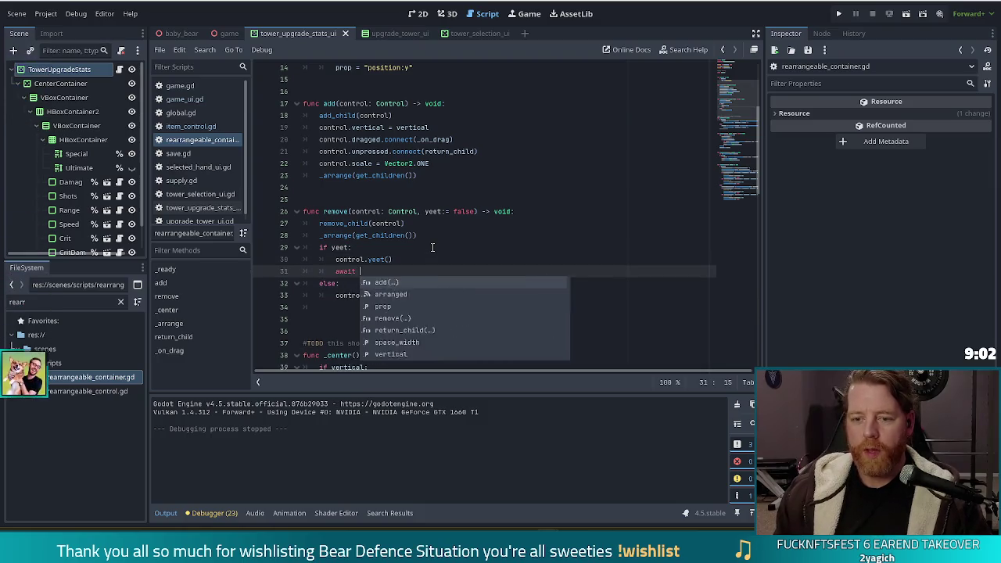
text(control.yote)
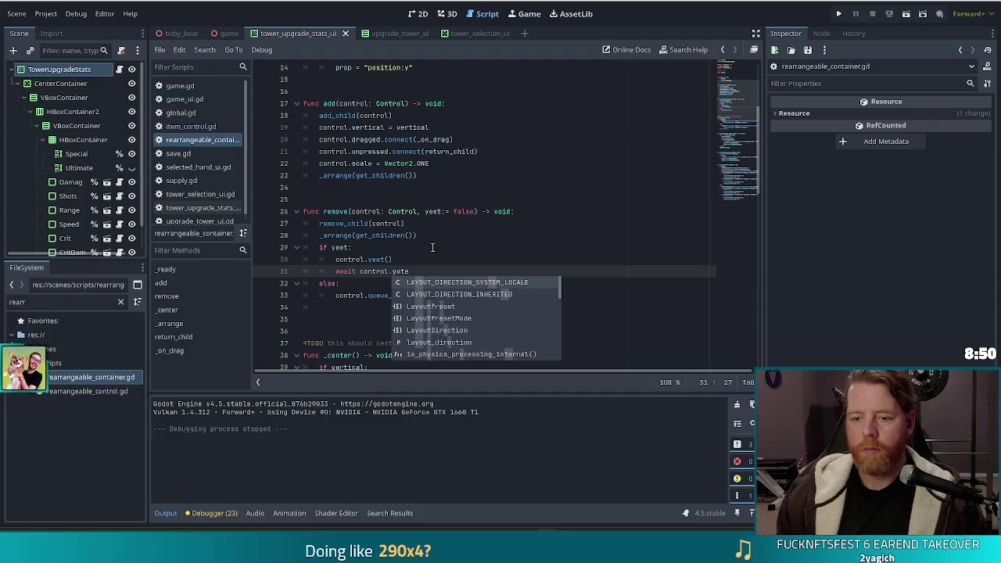
key(Escape)
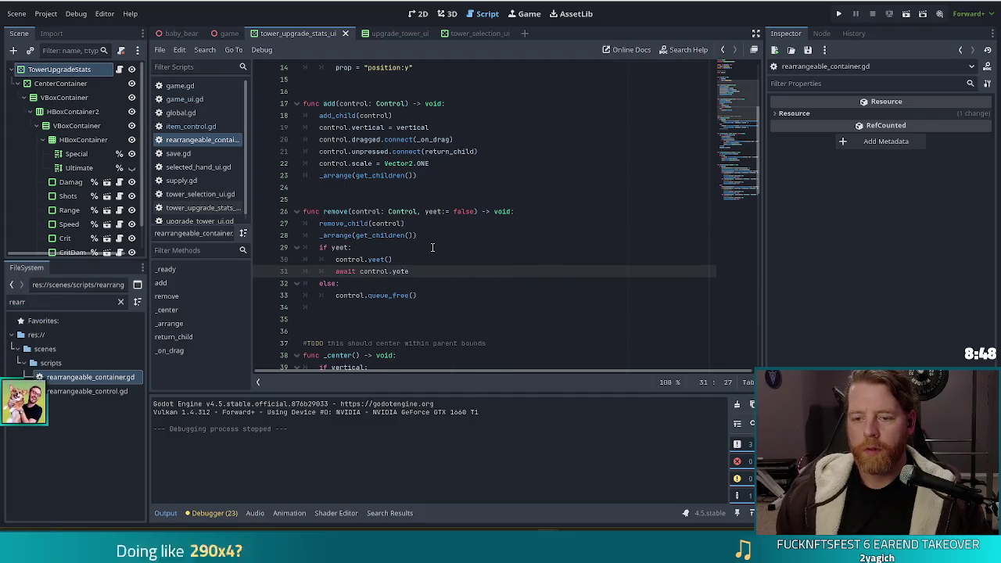
key(Return)
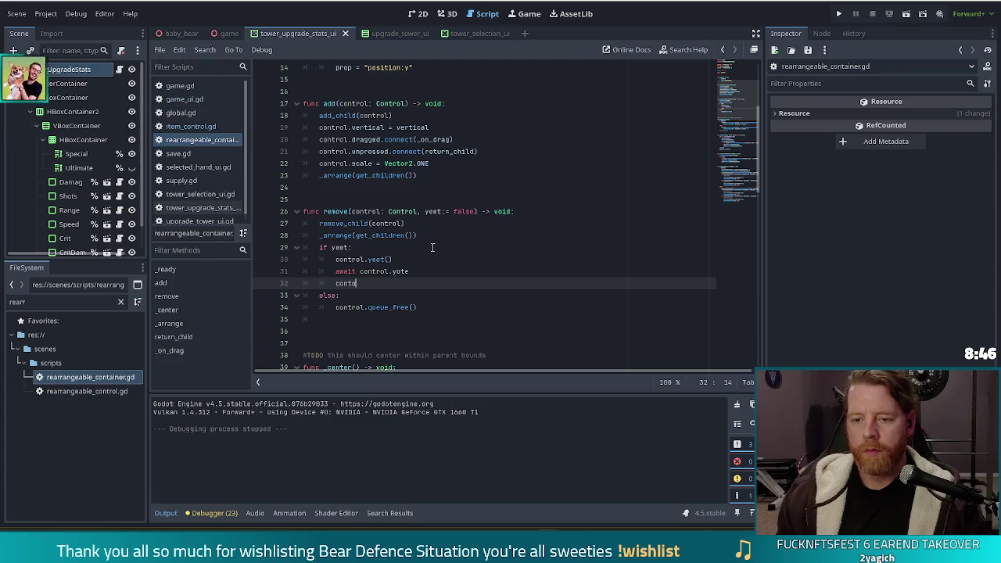
key(BackSpace)
text(rol.quo)
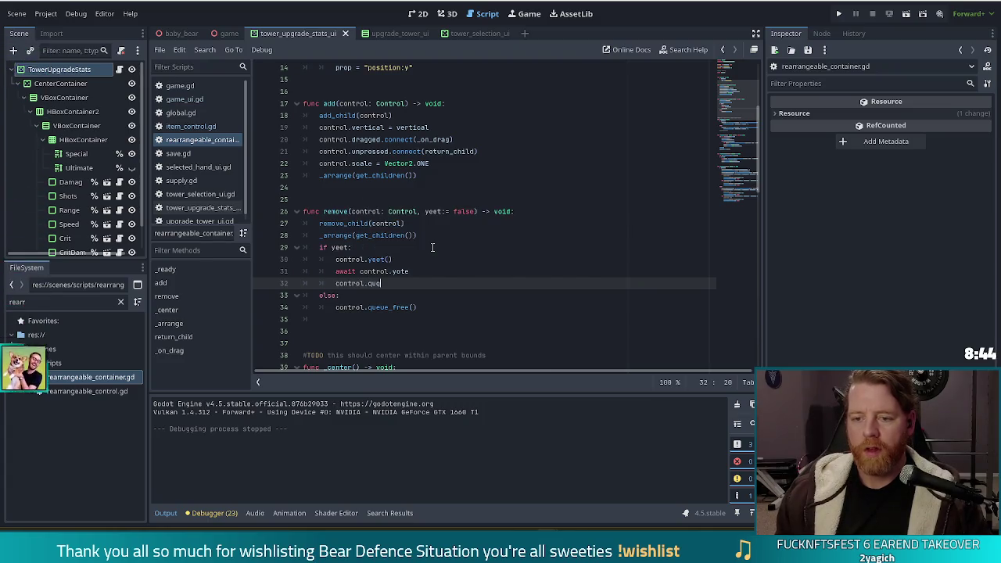
key(BackSpace)
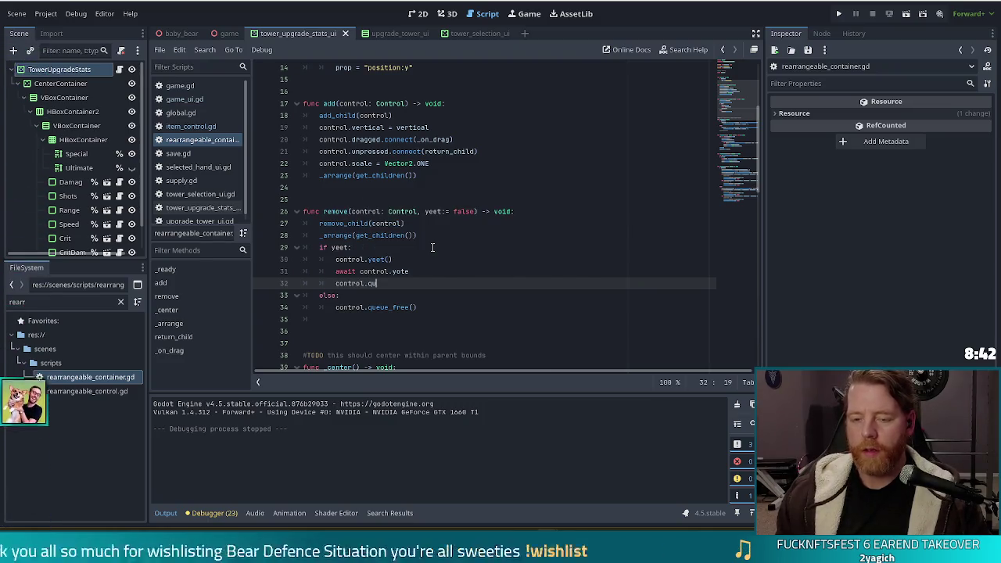
text(eue)
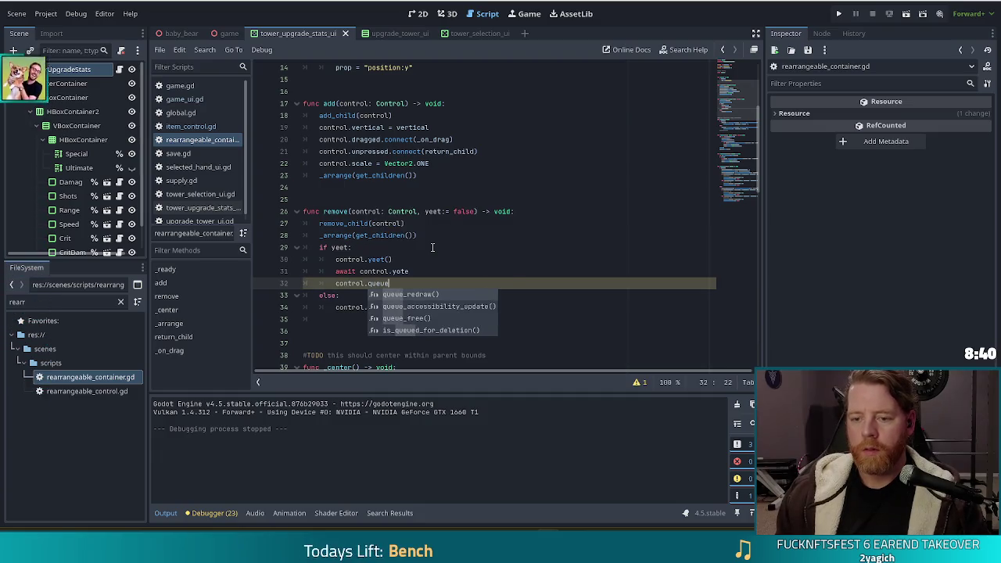
text(_f)
key(Return)
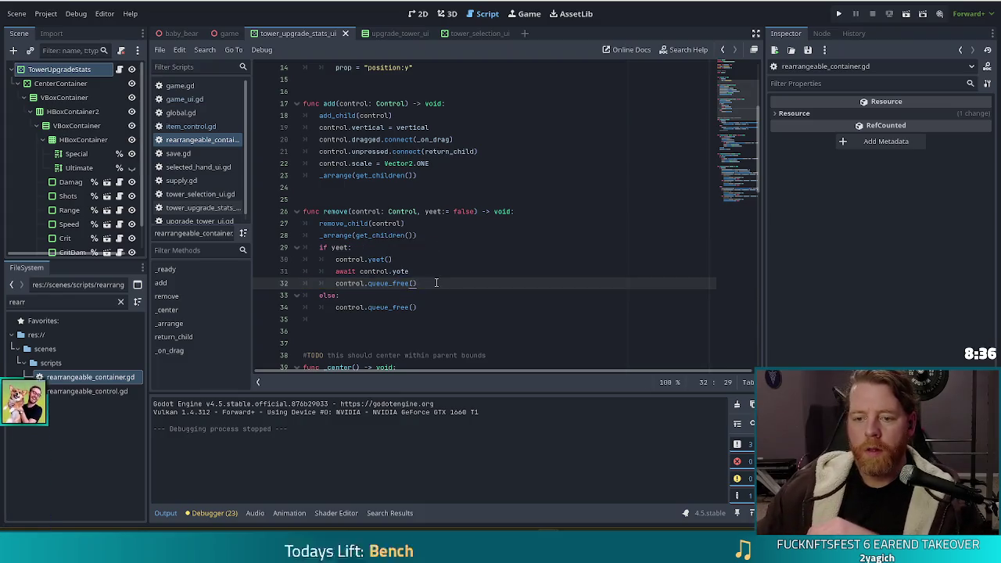
Open item_control.gd and add blank lines after its last function
click(210, 129)
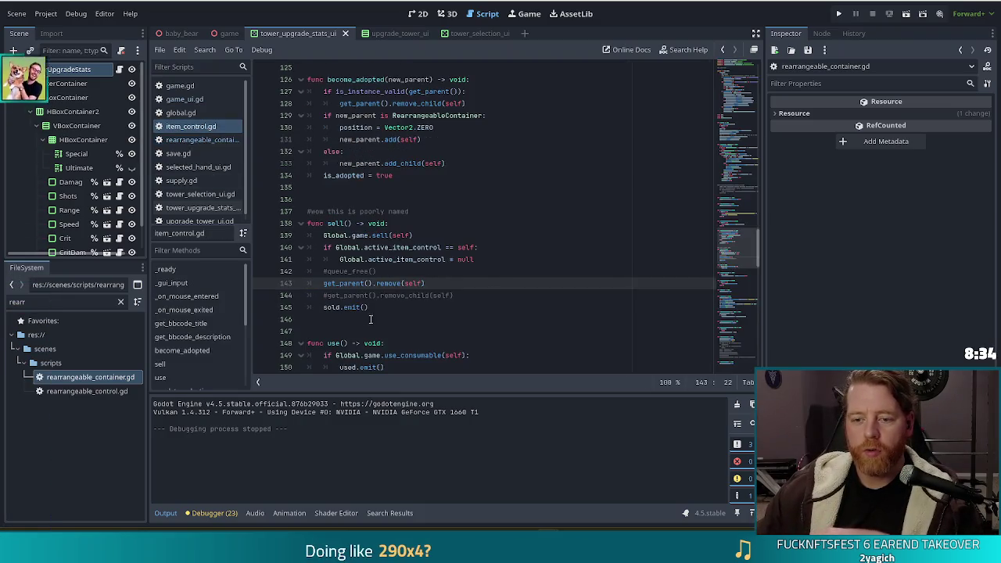
scroll(548, 231, down, 2)
scroll(548, 231, down, 15)
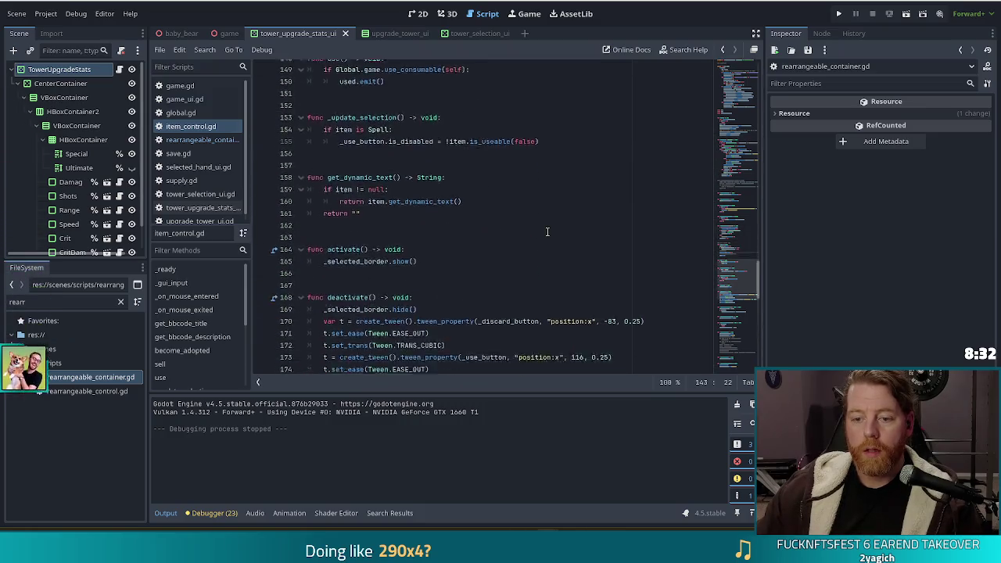
drag(738, 328, 740, 355)
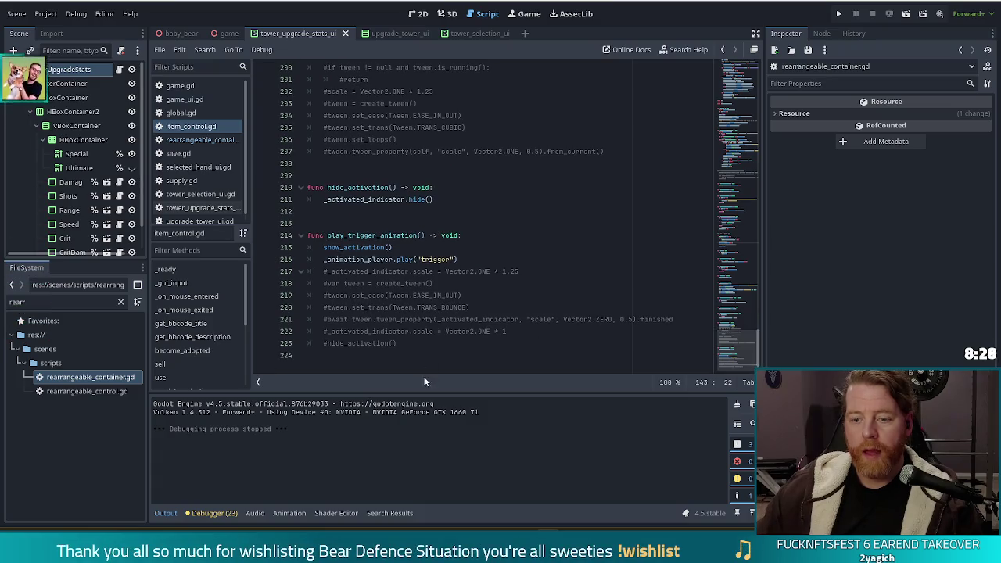
click(431, 354)
key(Return)
key(Return)
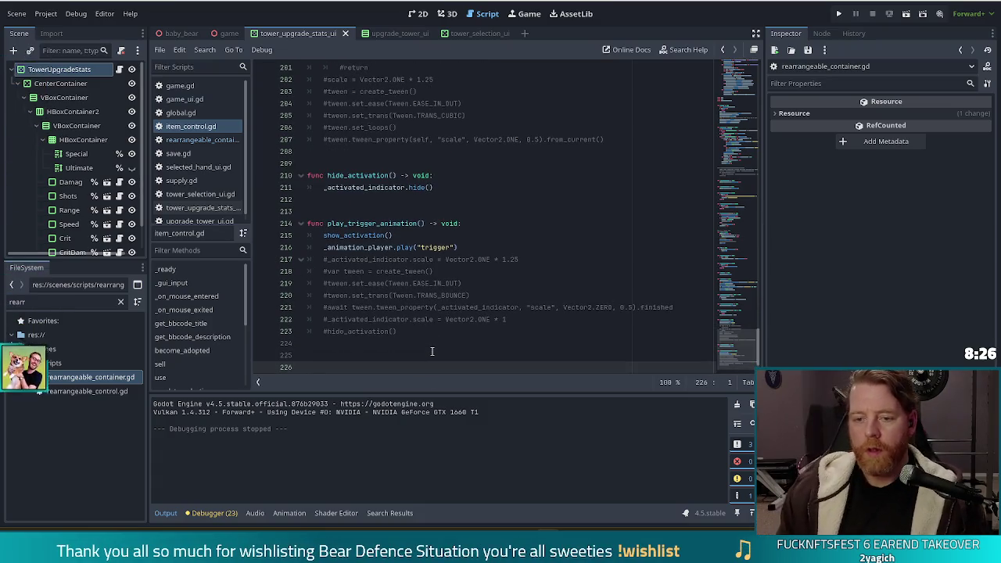
Write func yeet() -> void: with a body calling yote.emit()
text(func yeet() -> void)
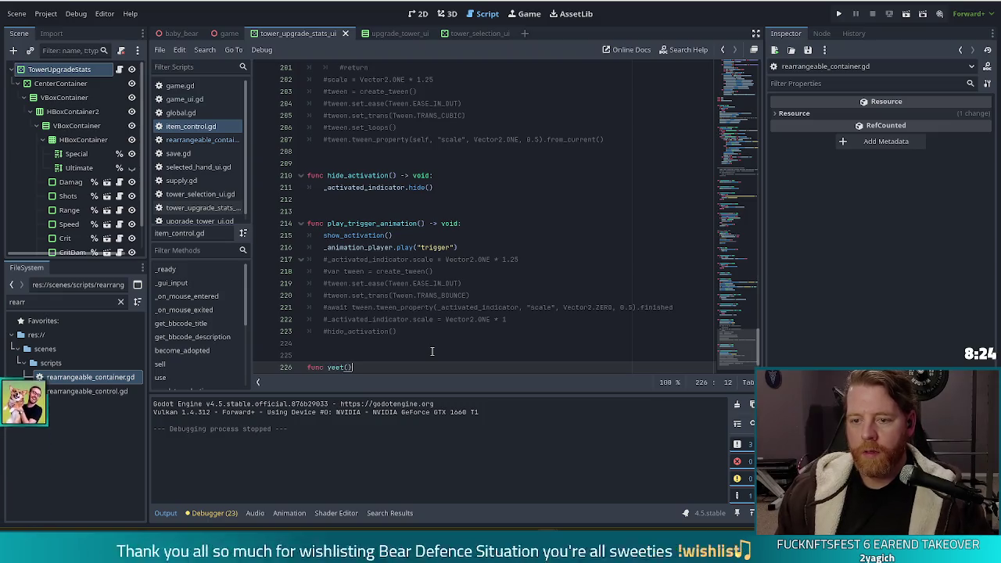
text(:)
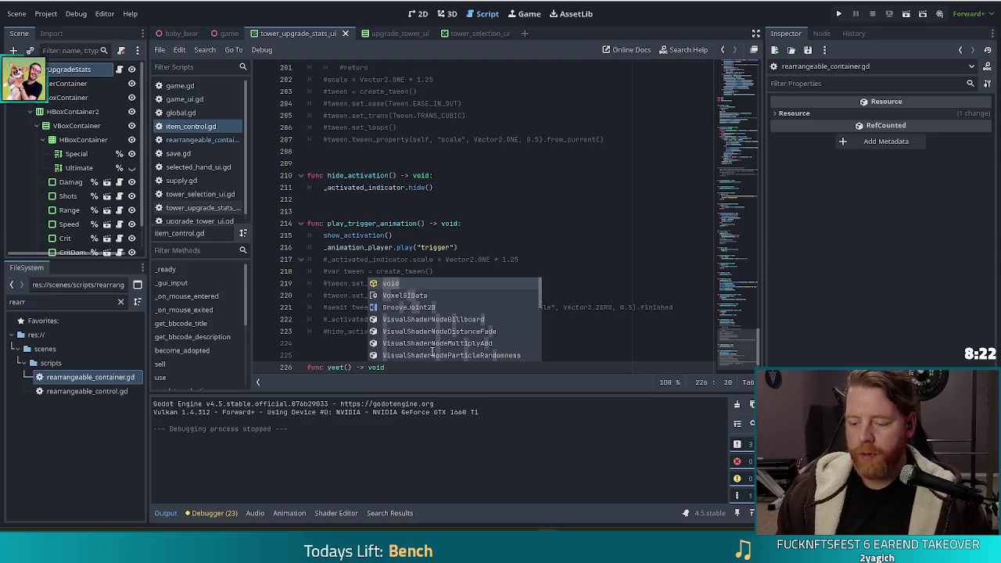
key(Return)
text(pass)
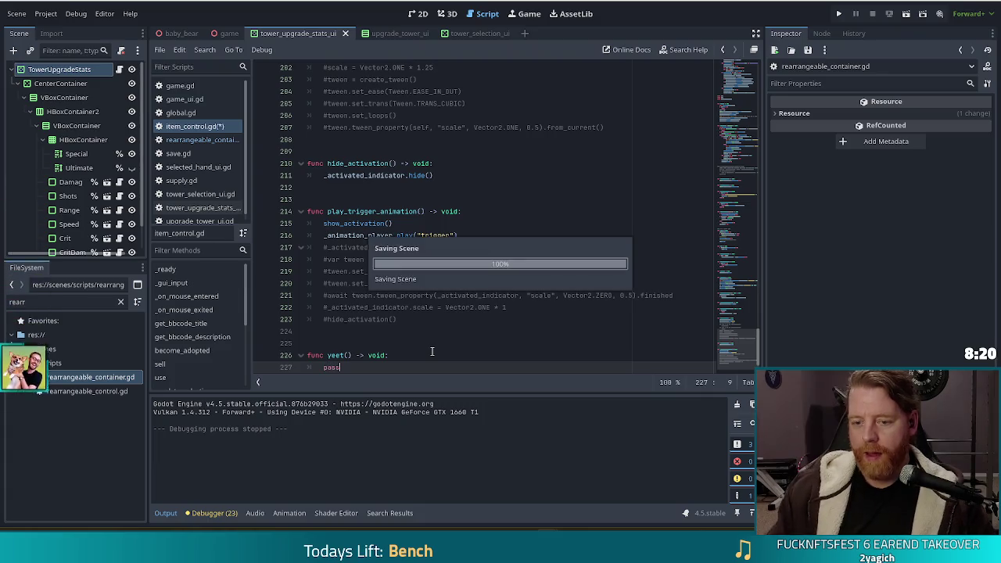
key(Return)
key(Return)
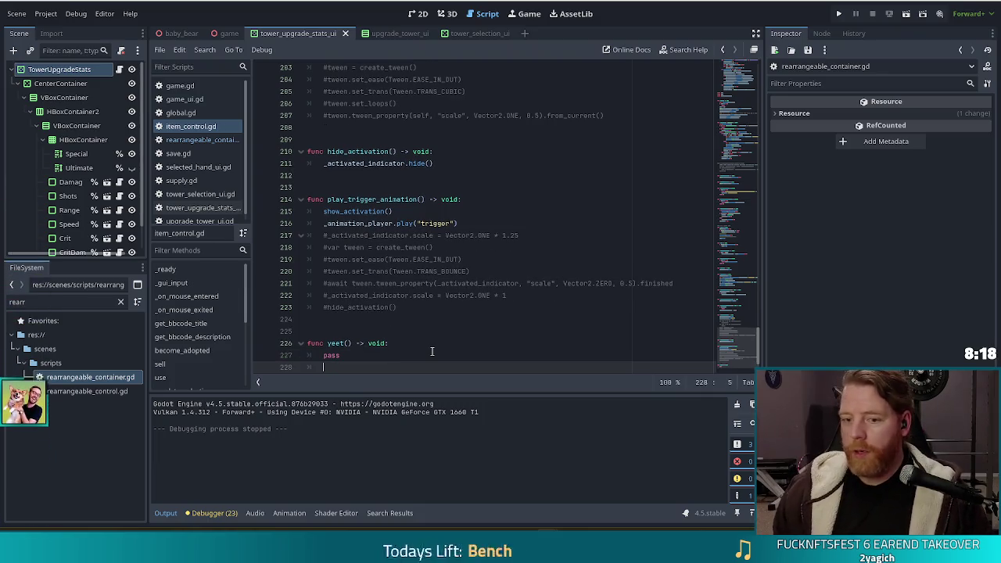
key(BackSpace)
key(BackSpace)
key(BackSpace)
text(yot)
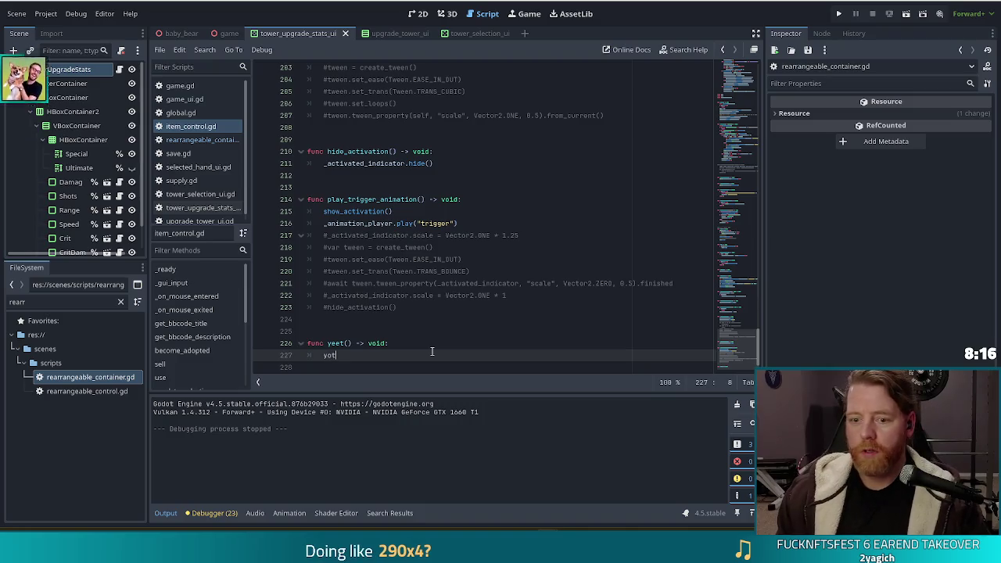
text(e.emi))
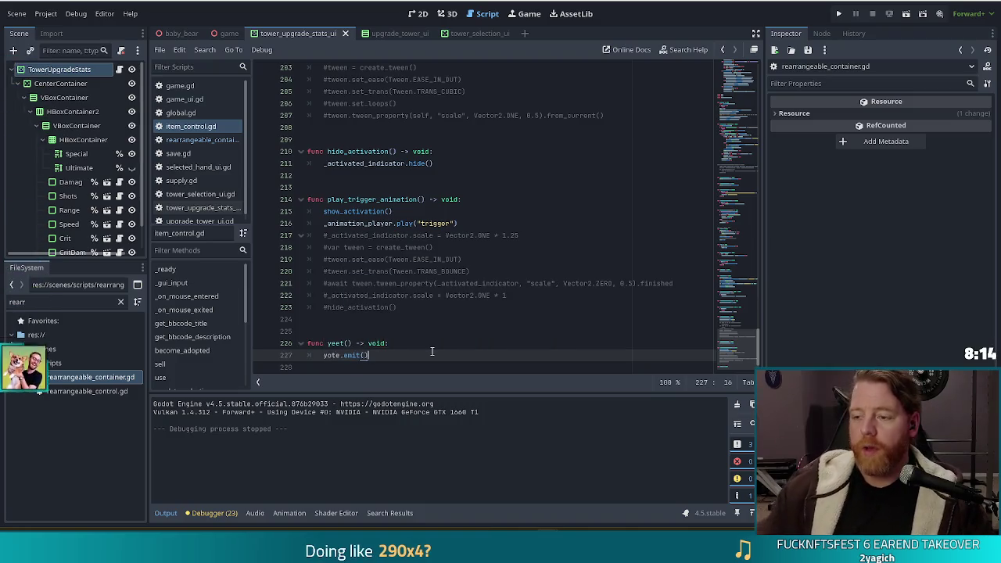
drag(734, 350, 736, 125)
Add 'signal yote #emit when yeet animation is complete' below unlock_button_pressed, save, and return to yeet()
scroll(566, 156, up, 10)
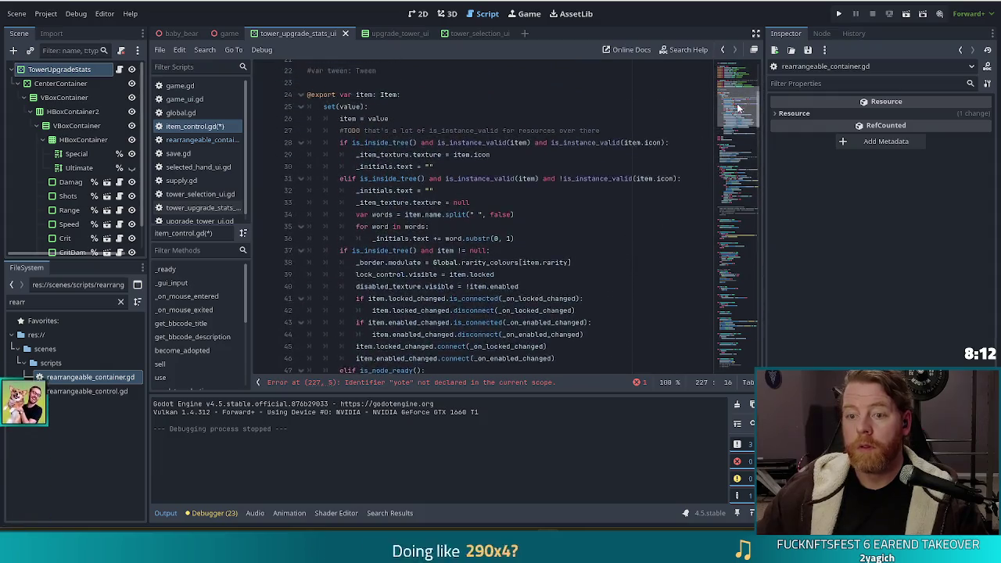
scroll(566, 156, down, 10)
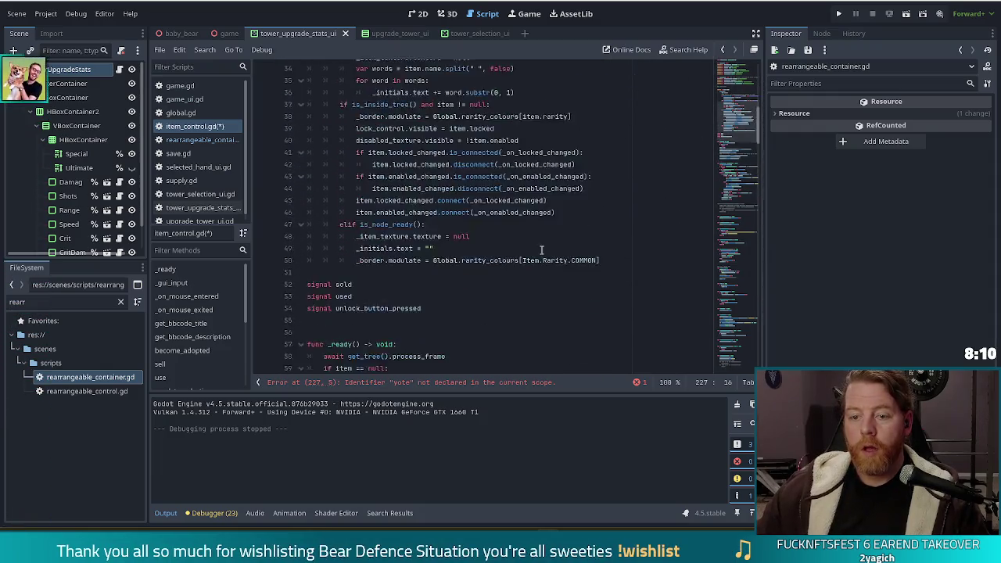
click(460, 179)
key(Return)
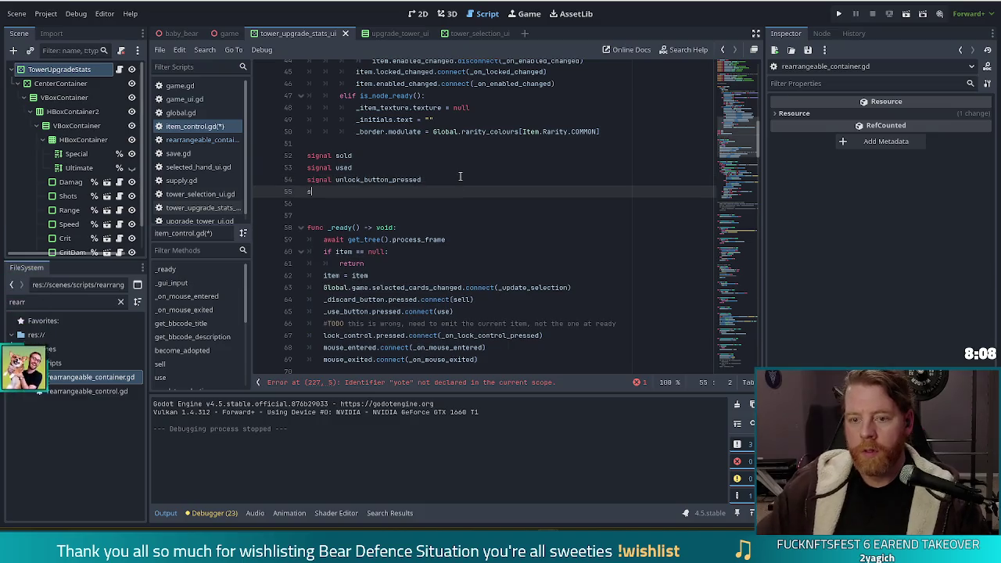
text(signal yote)
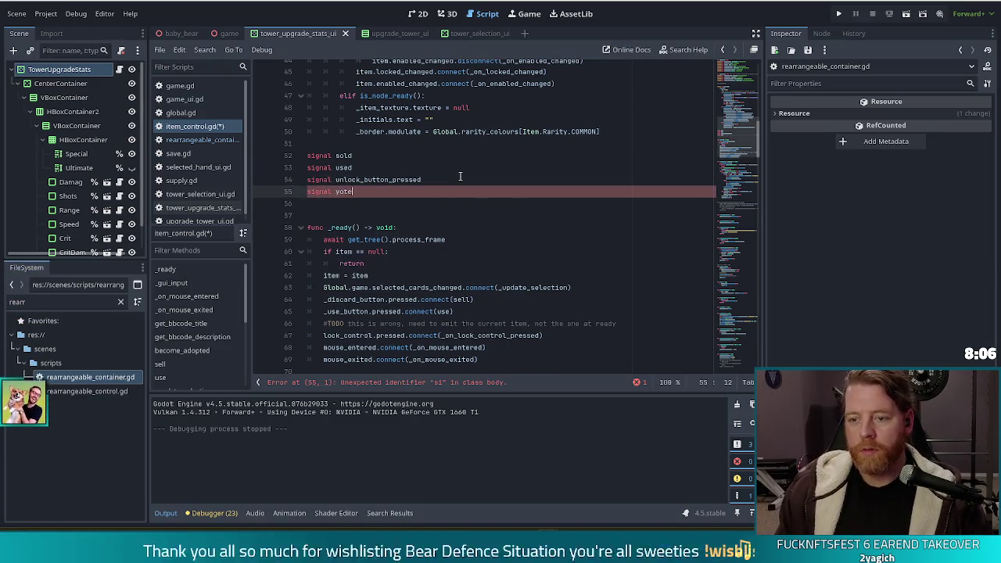
text( #emit w)
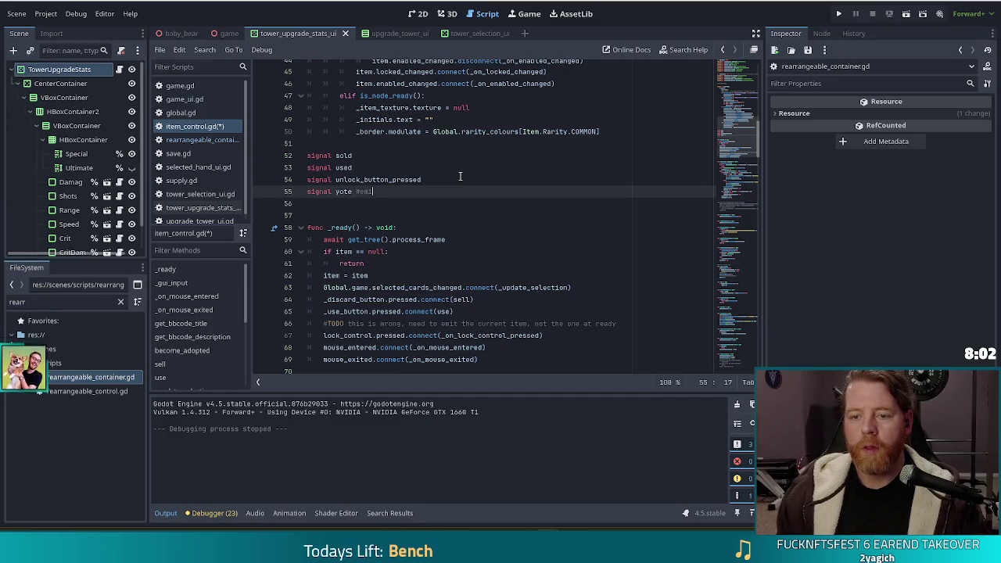
text(hen yeet animation)
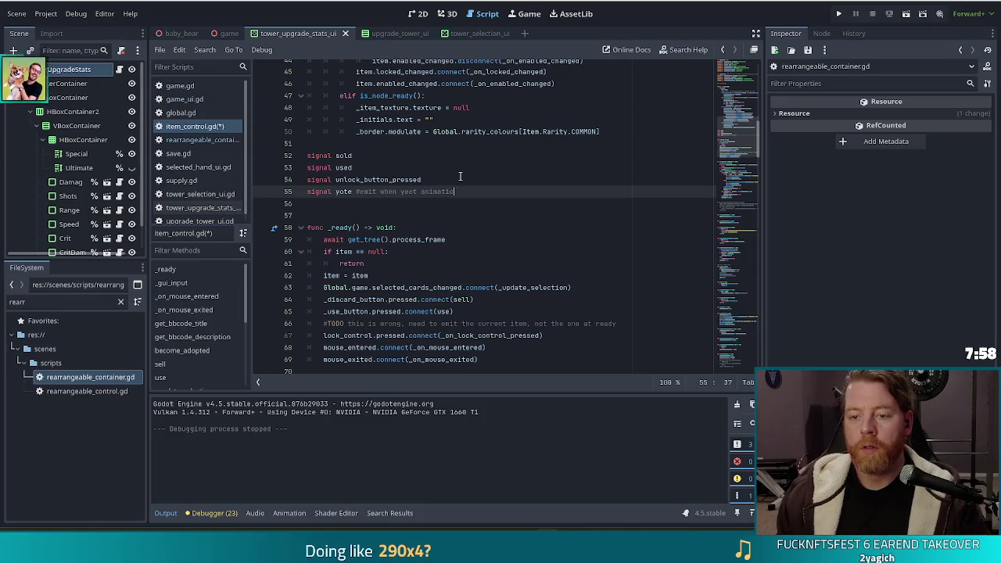
text( is complete)
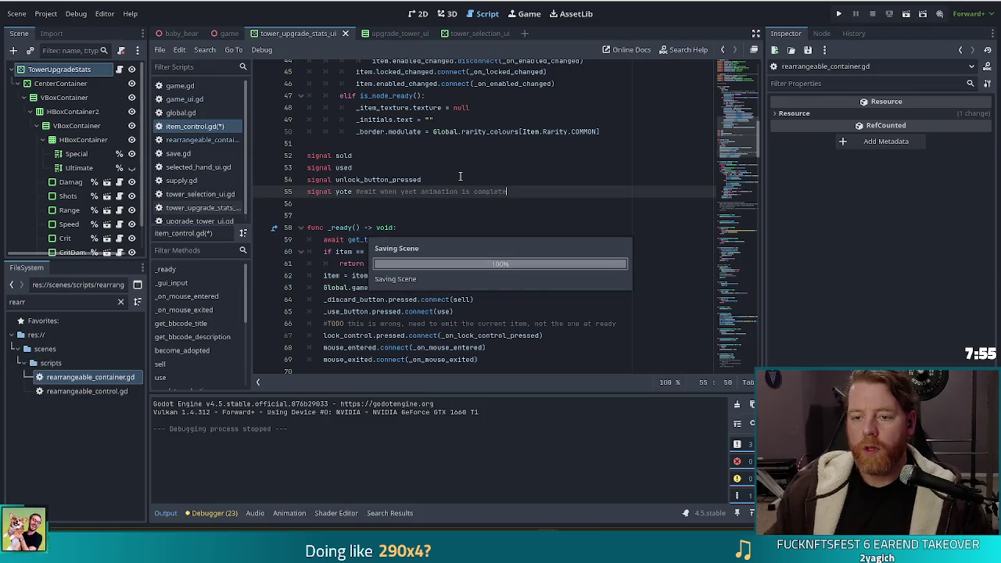
key(ctrl+s)
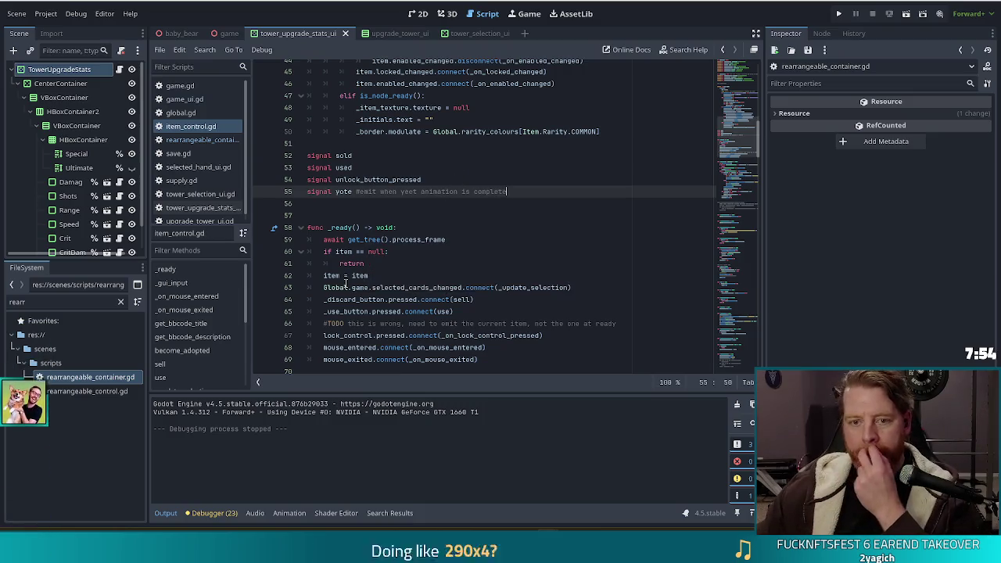
mouse_move(439, 302)
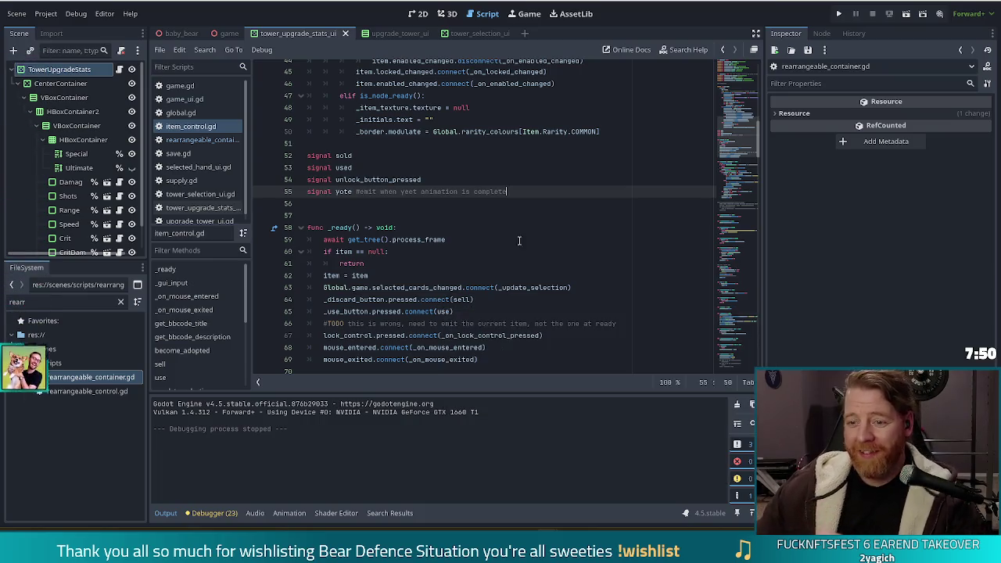
click(570, 287)
key(alt+Left)
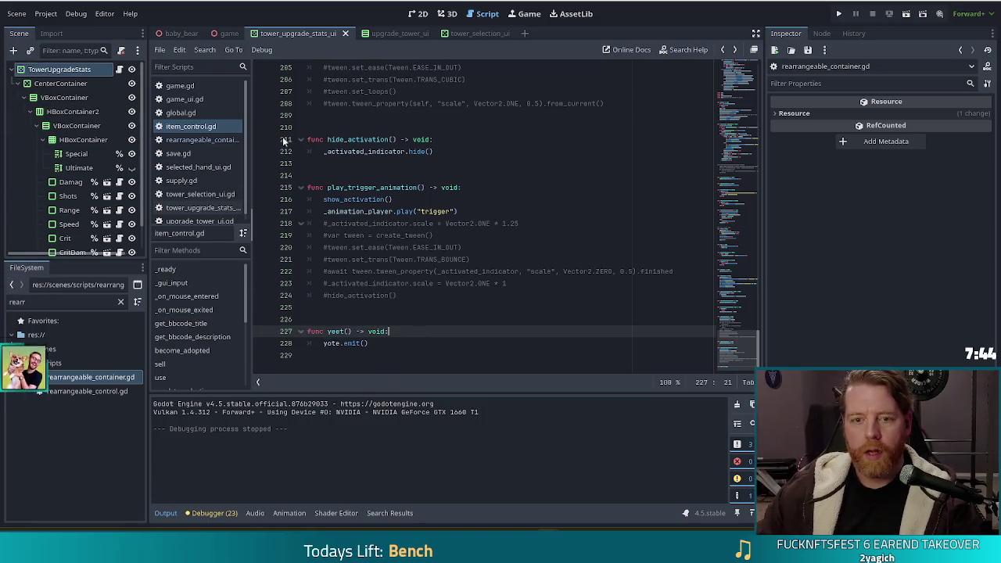
Insert print("yeet") as the first line of yeet() and save
key(Return)
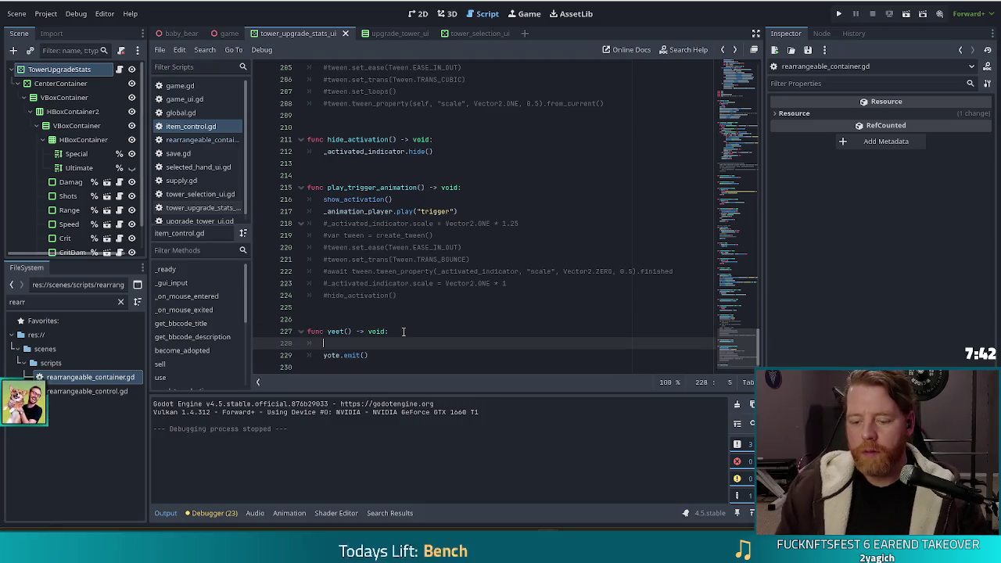
text(print("yeet)
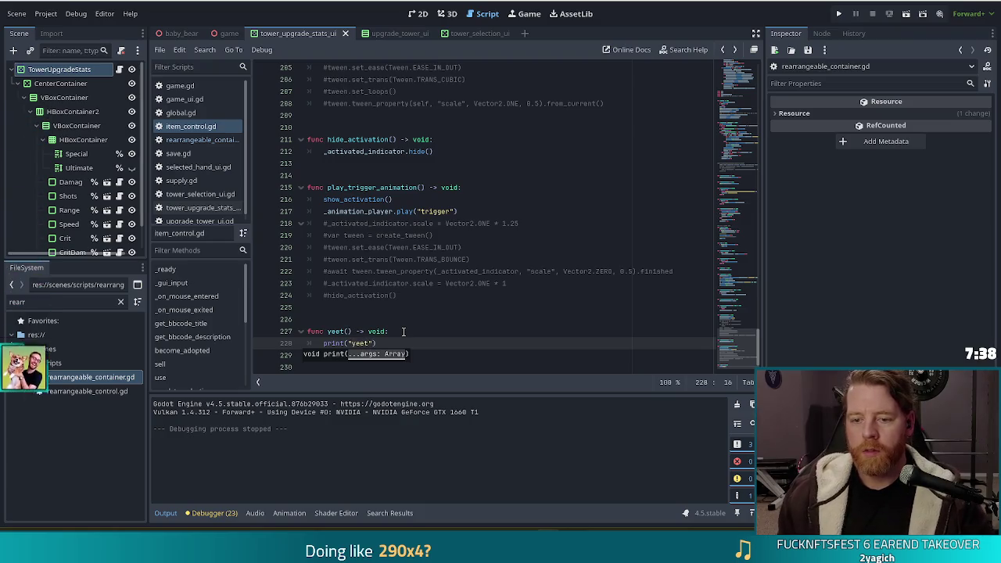
key(ctrl+s)
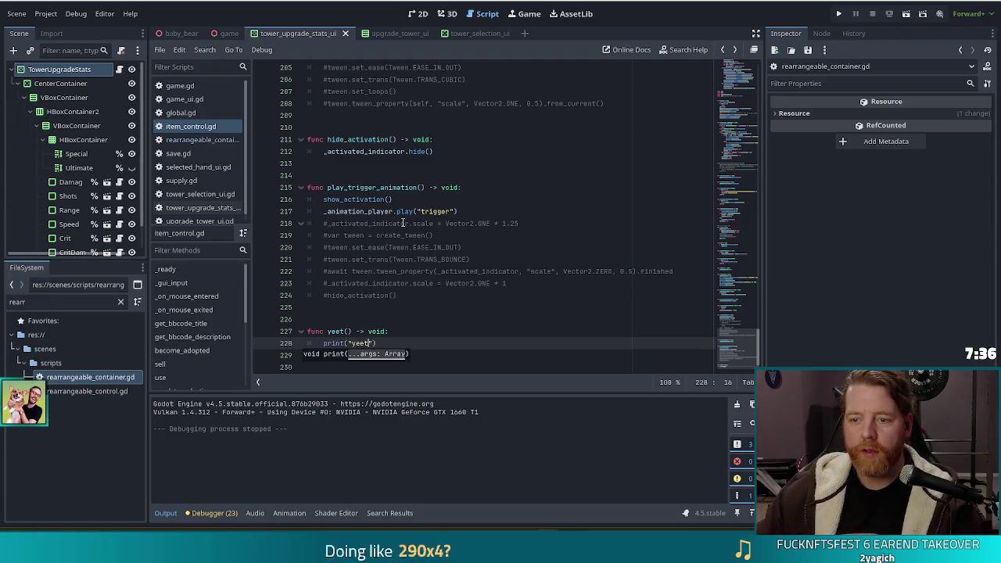
Check remove() in rearrangeable_container.gd, then return to item_control.gd's sell() function
click(199, 140)
click(442, 223)
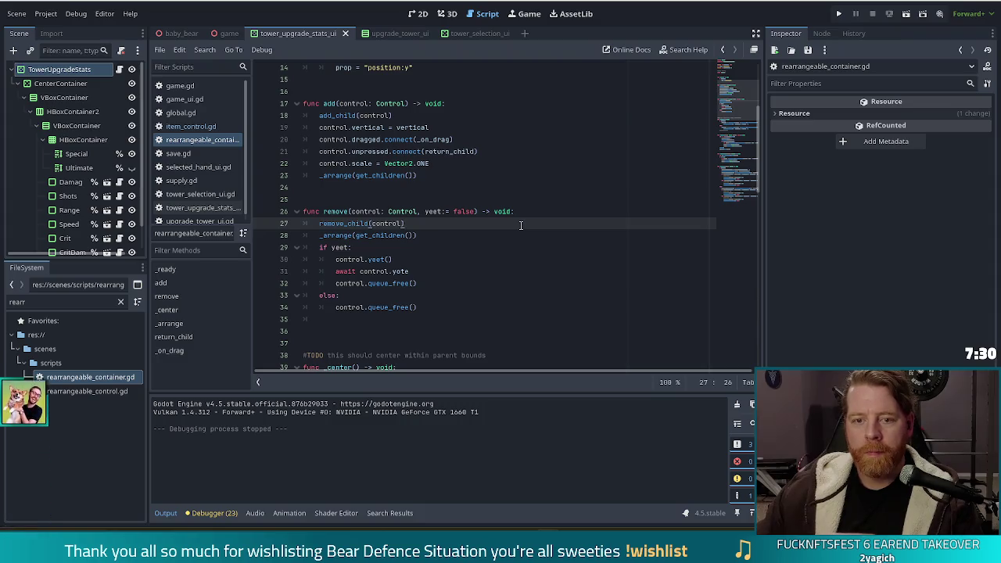
click(188, 126)
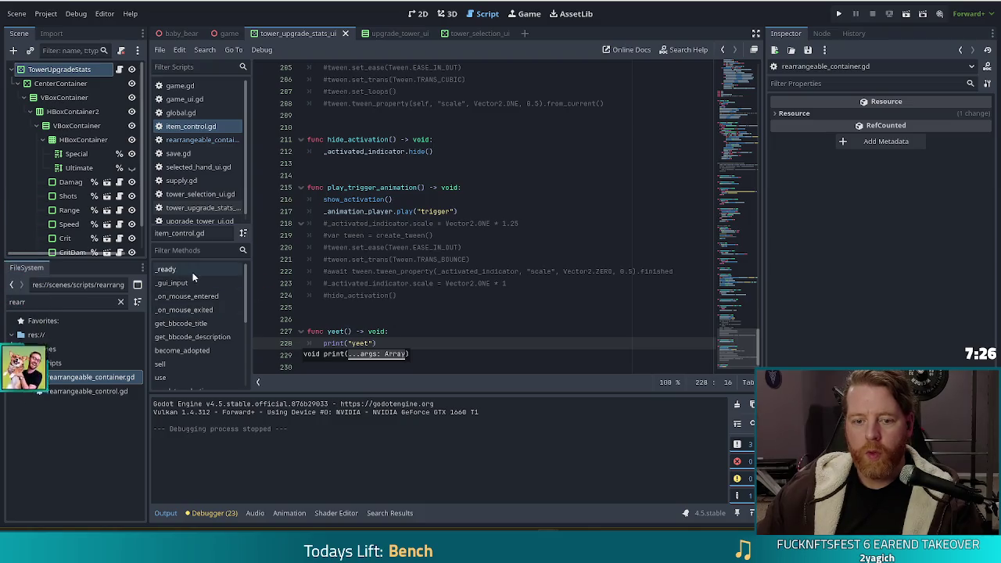
click(161, 363)
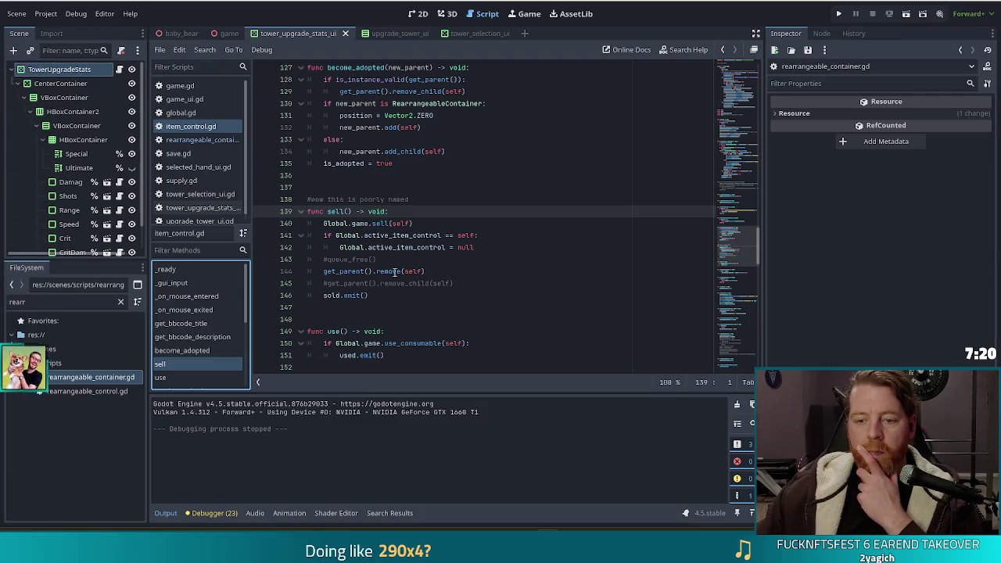
Change line 144 to get_parent().remove(self, true)
click(422, 270)
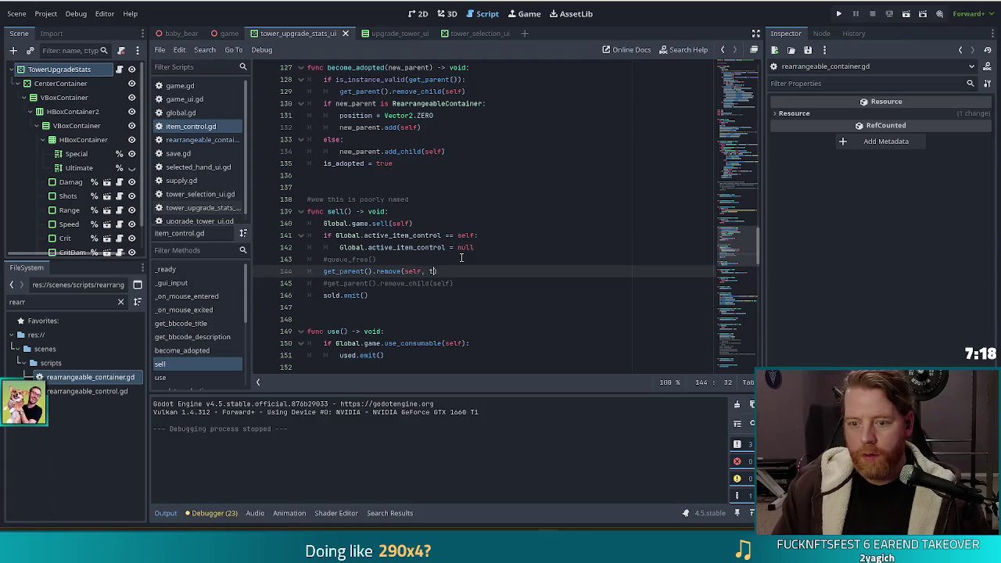
text(, true)
key(Escape)
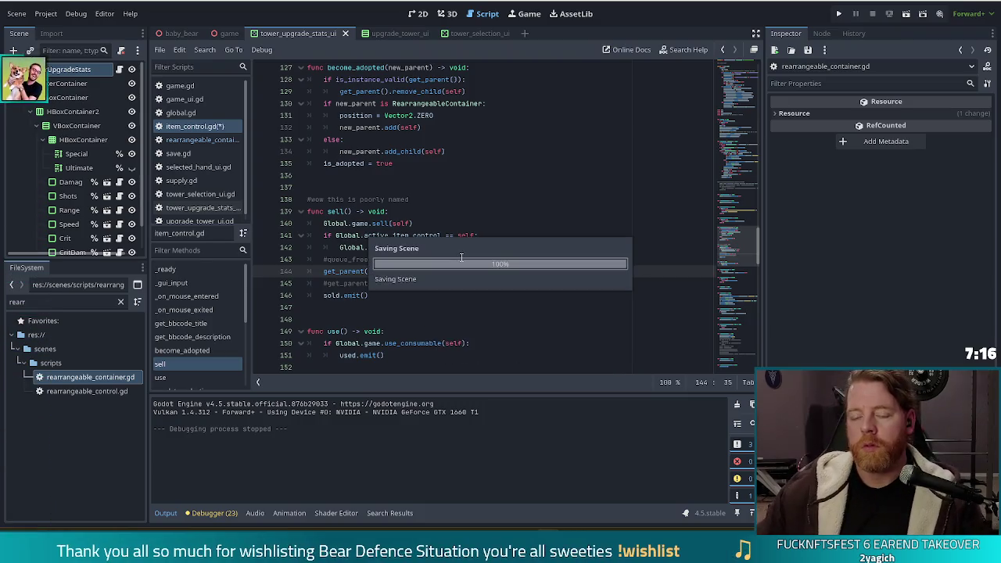
double_click(438, 270)
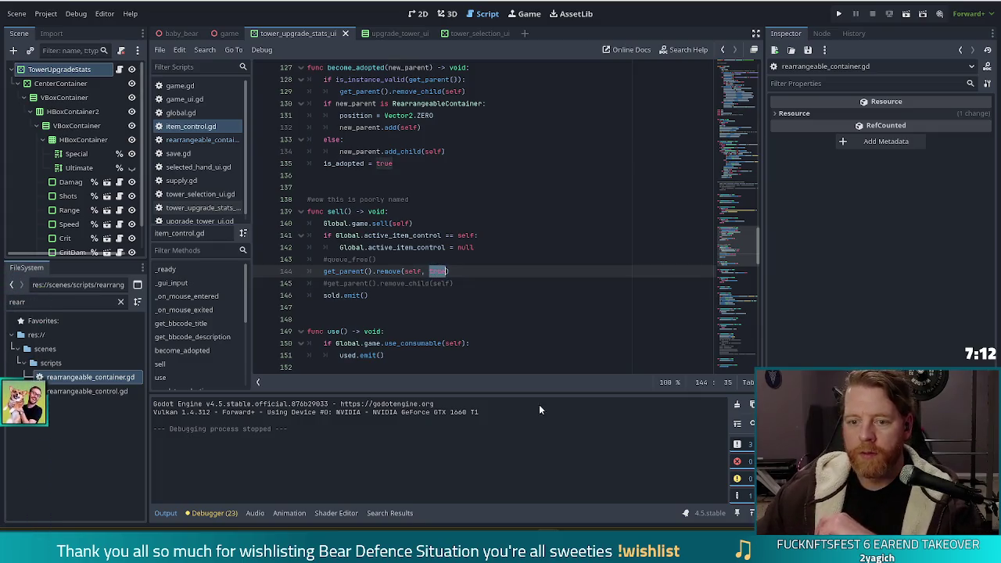
Run the game, start a new game, and spawn a Girlboss wish with the add_wish girlboss console command
click(839, 14)
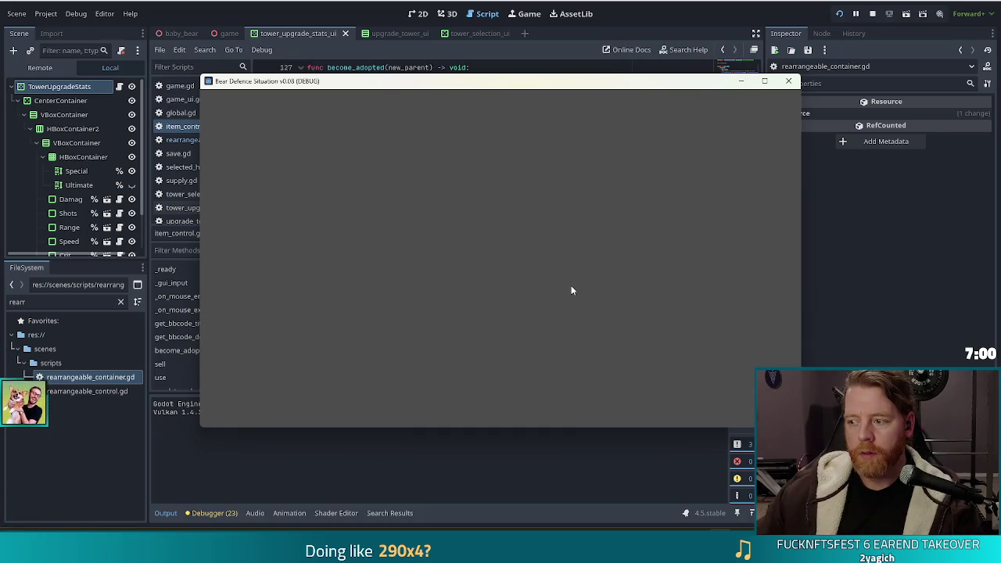
click(335, 274)
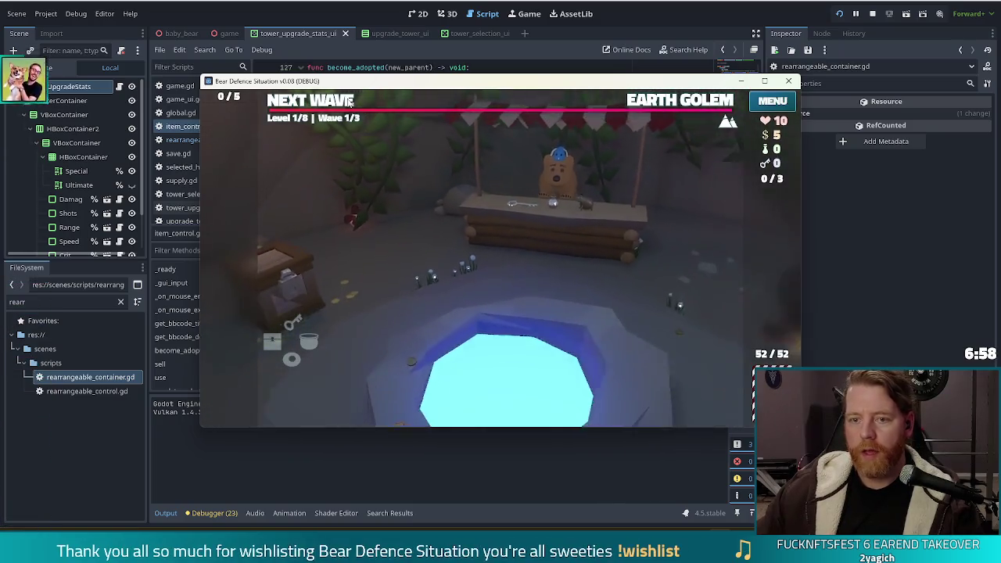
key(grave)
text(add_w)
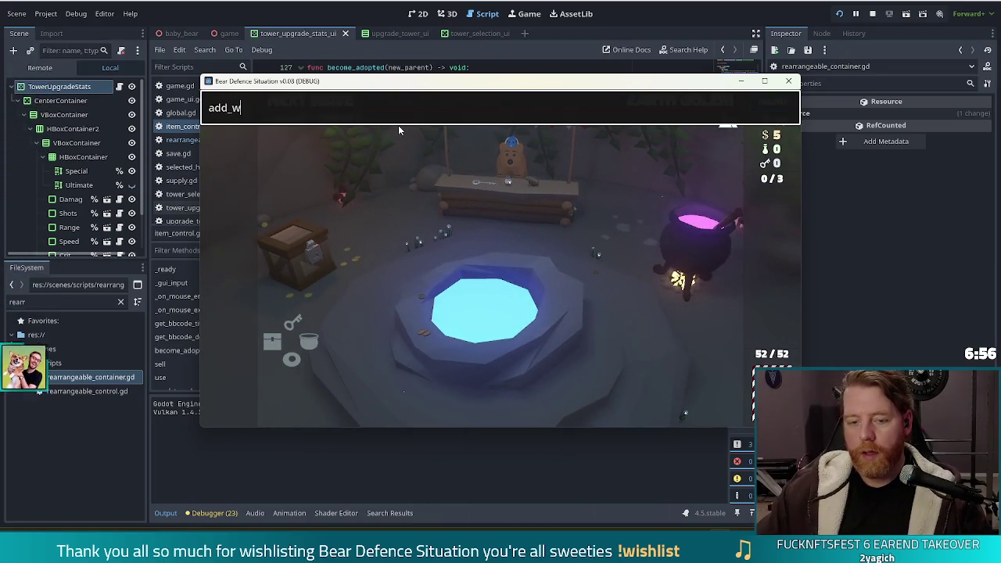
text(ish girlboss)
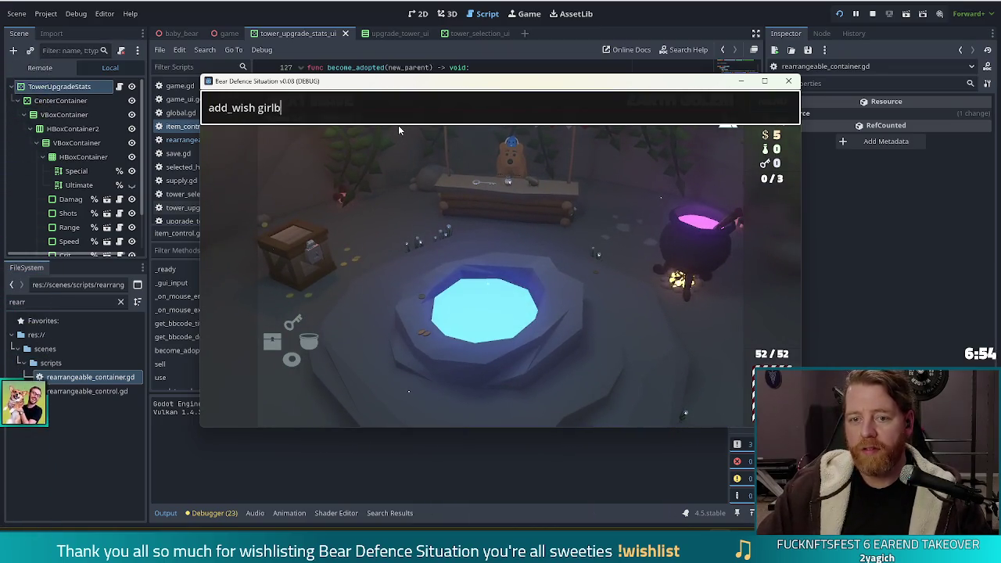
key(Return)
key(grave)
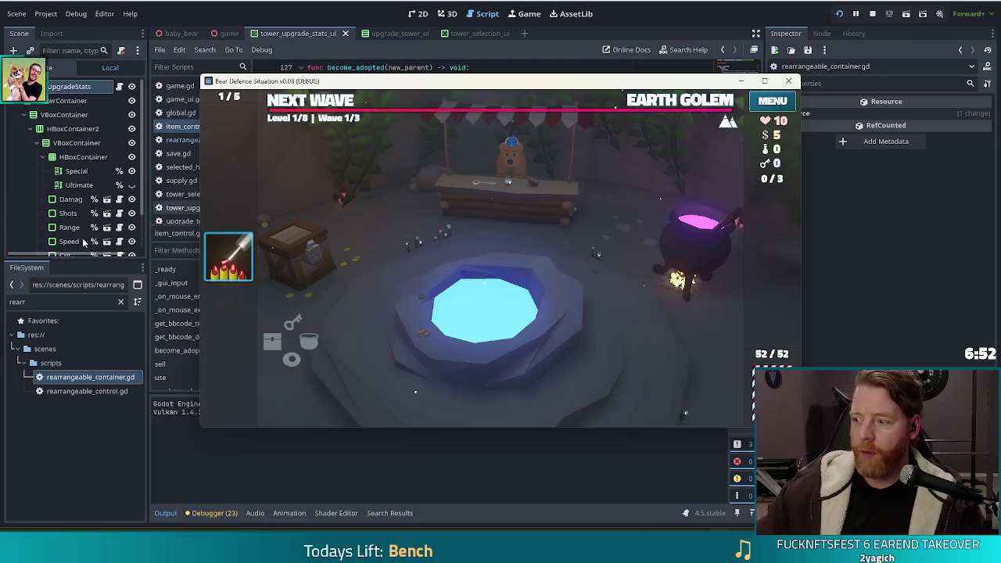
Maximize the game window, visit the shop, discard the Girlboss card so yeet prints, and stop the game
click(764, 81)
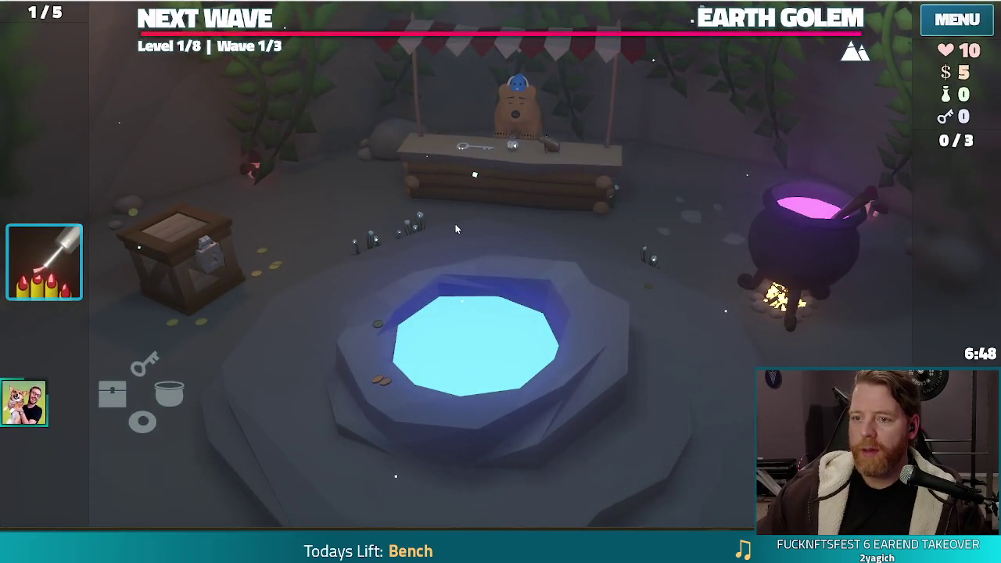
click(532, 195)
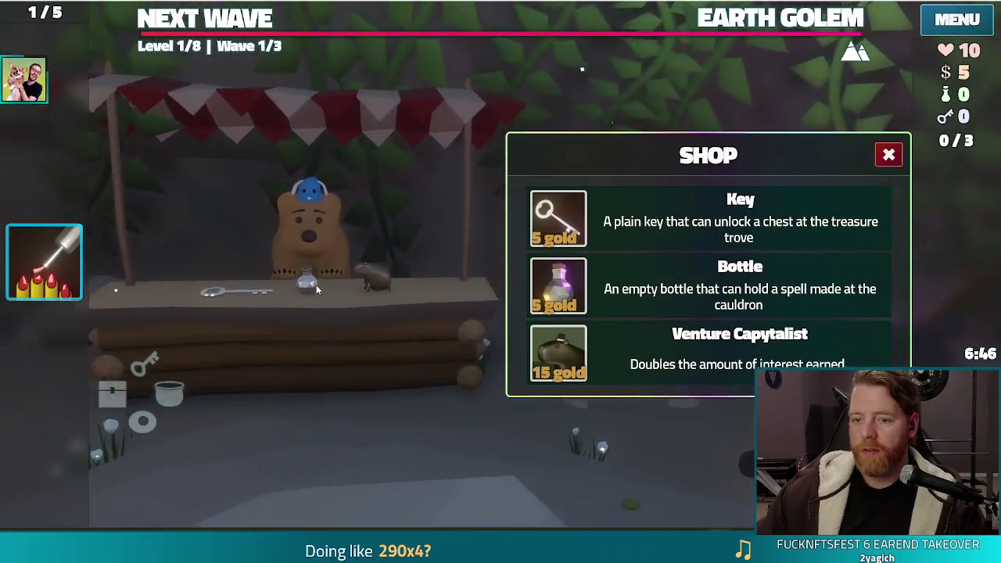
click(305, 237)
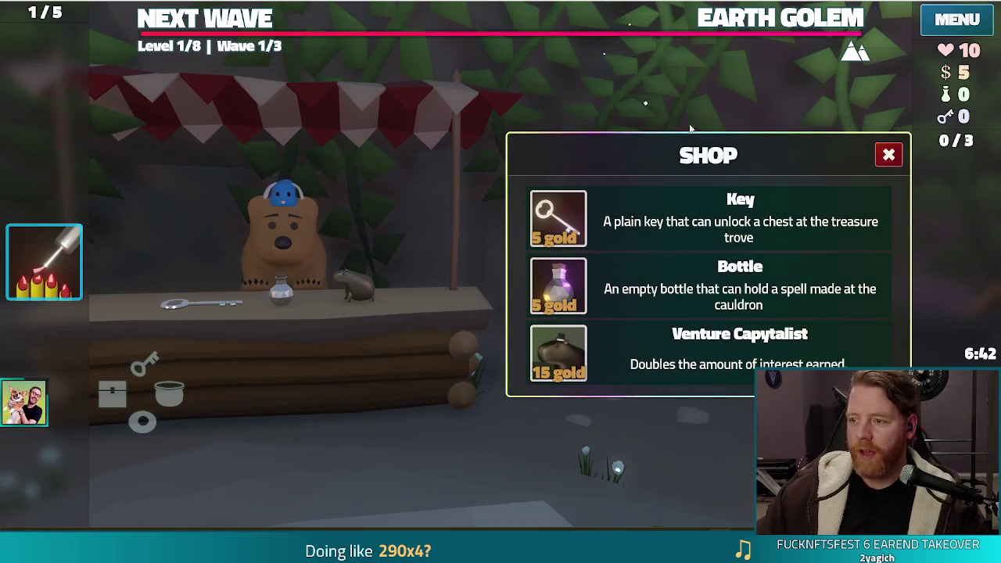
click(888, 154)
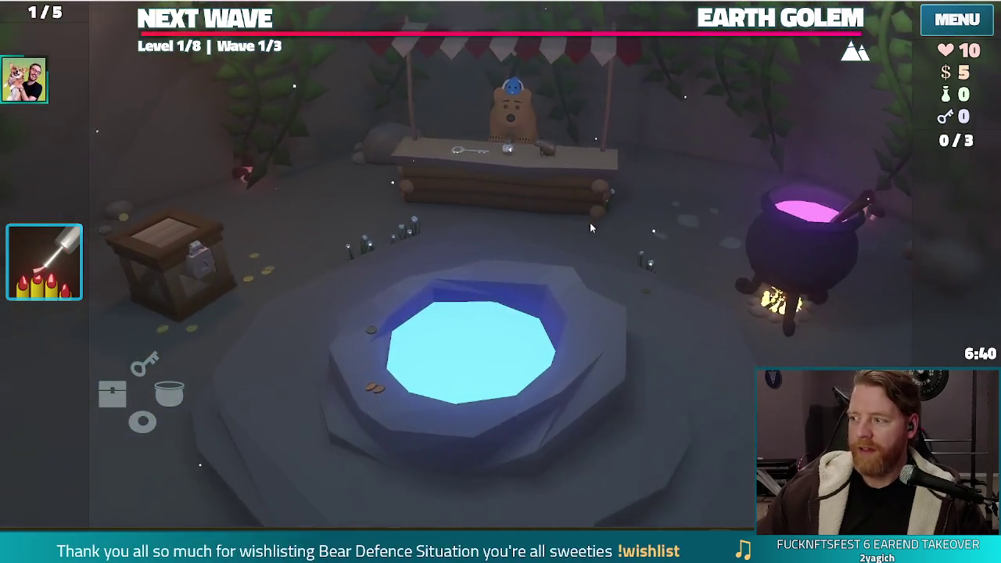
click(44, 262)
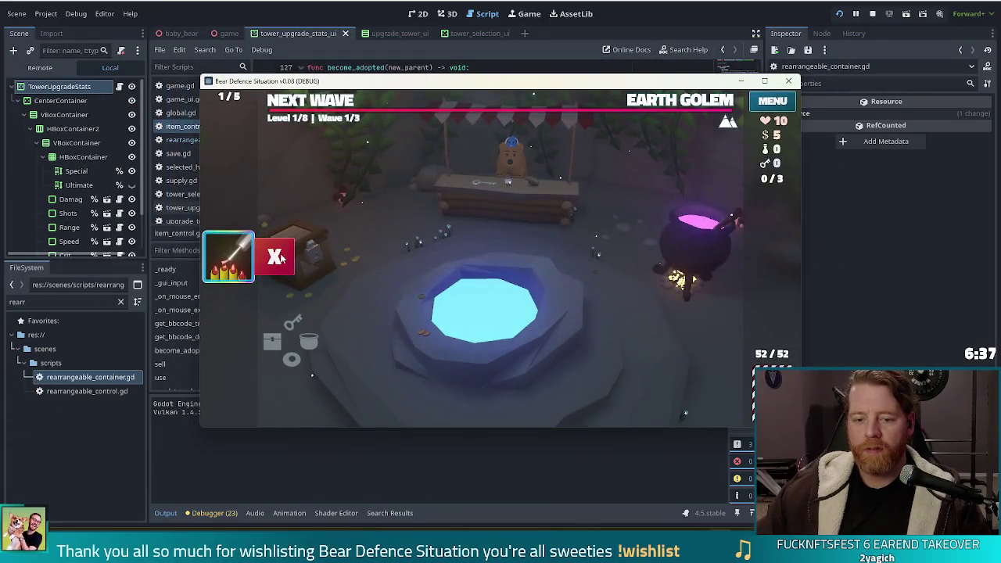
click(281, 258)
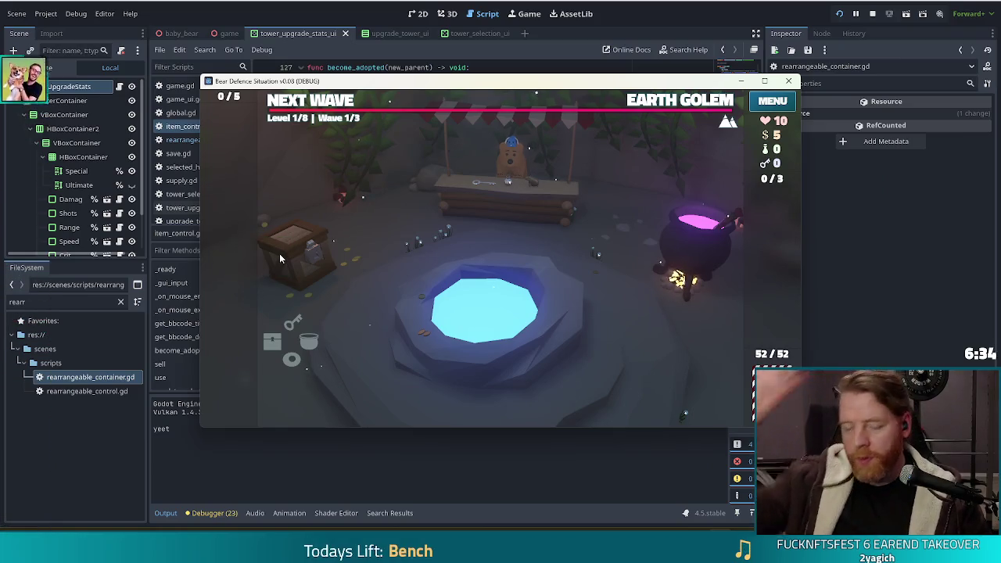
click(875, 16)
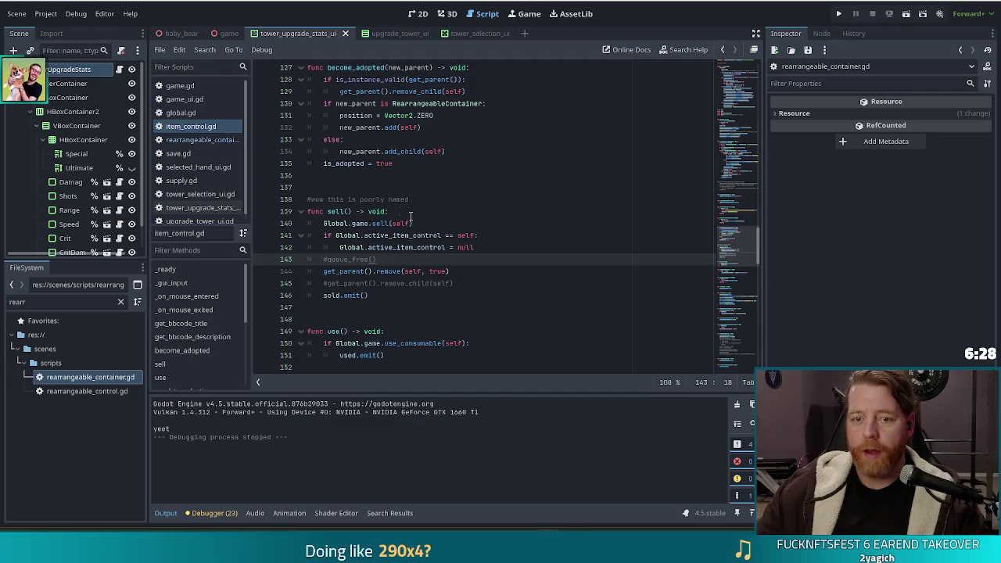
Jump to yeet in item_control.gd's method list and select its print("yeet") line on line 228
scroll(373, 291, down, 9)
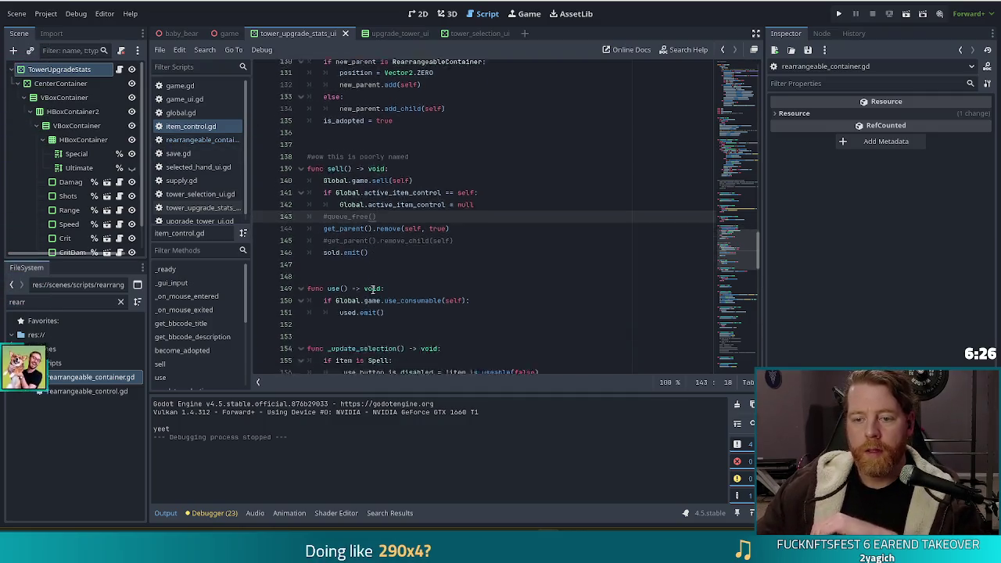
scroll(188, 320, down, 1)
scroll(188, 321, down, 3)
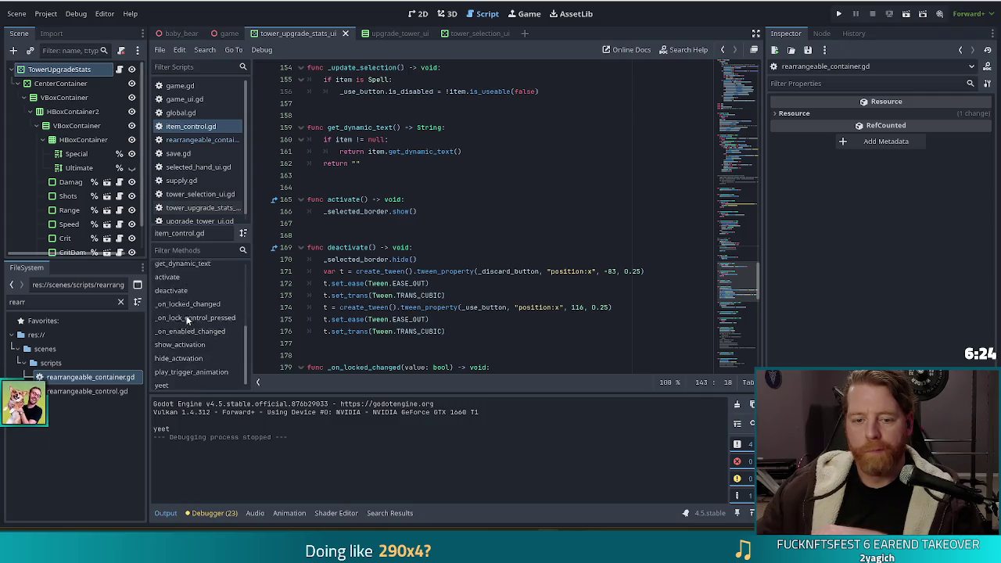
click(161, 381)
click(401, 329)
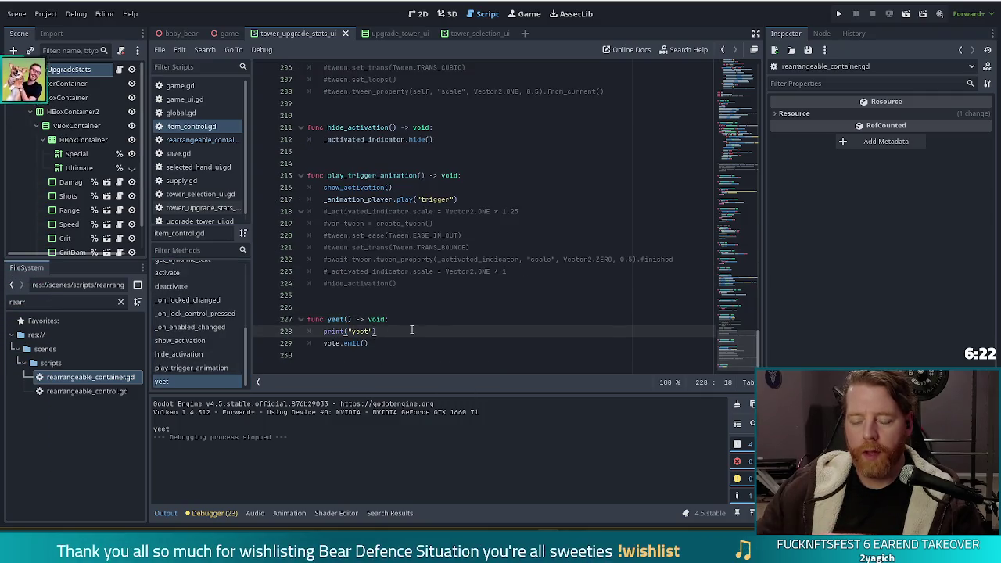
shift+click(316, 332)
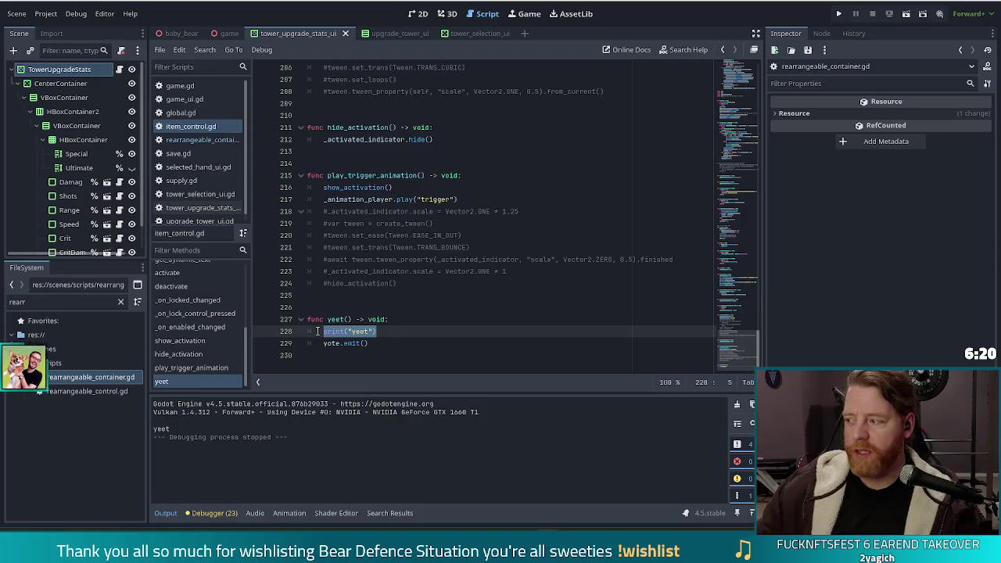
mouse_move(317, 331)
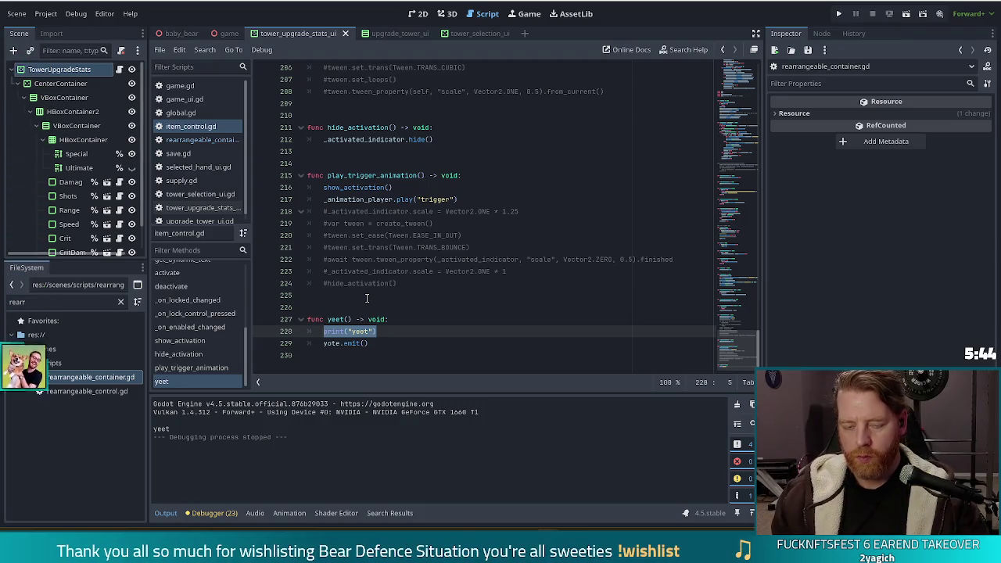
Replace line 228 with create_tween().tween_property(self, "position", Vector2(1000, position.y), 1.0)
text(create)
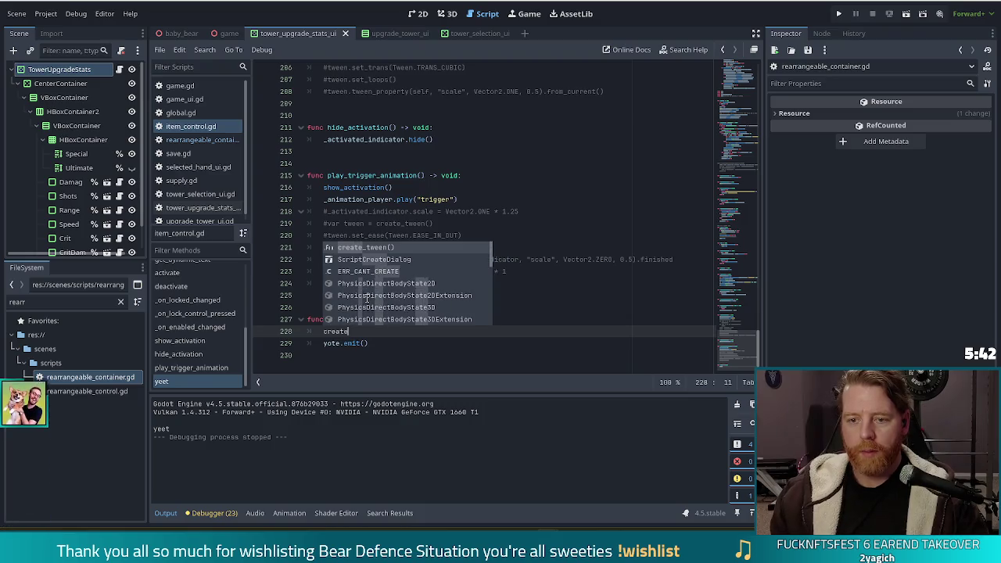
key(Return)
text(.)
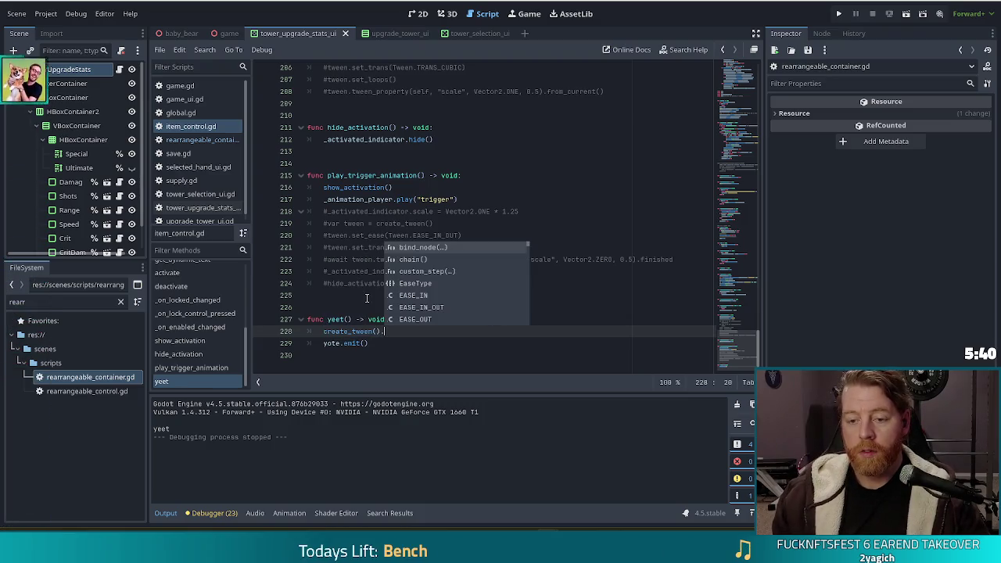
text(tw)
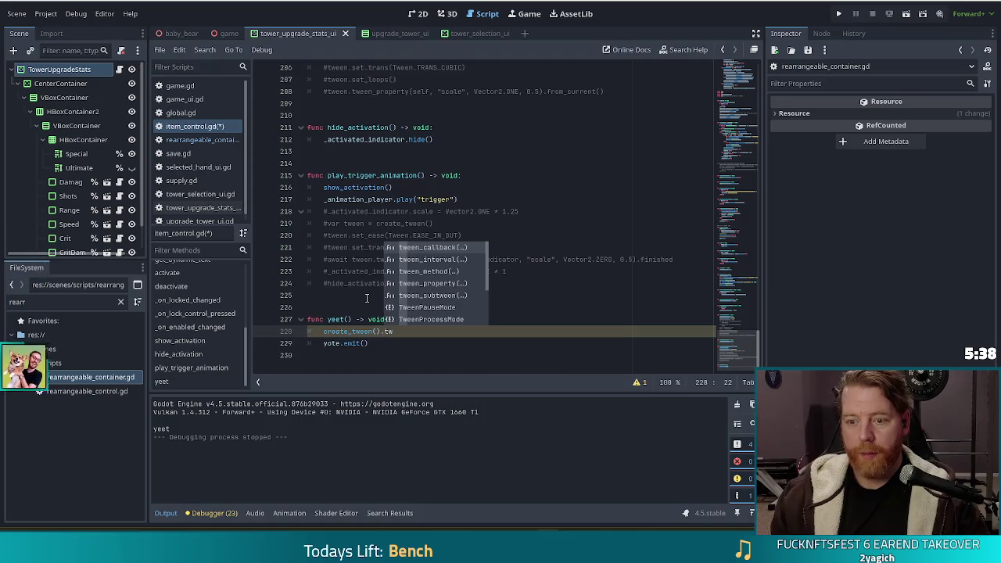
key(Down)
key(Down)
key(Down)
key(Return)
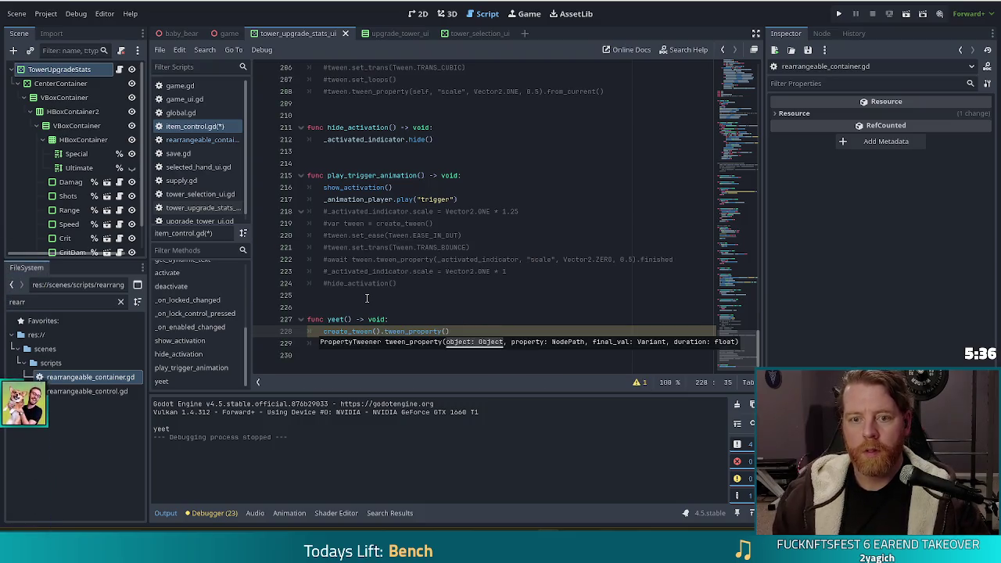
text(self, )
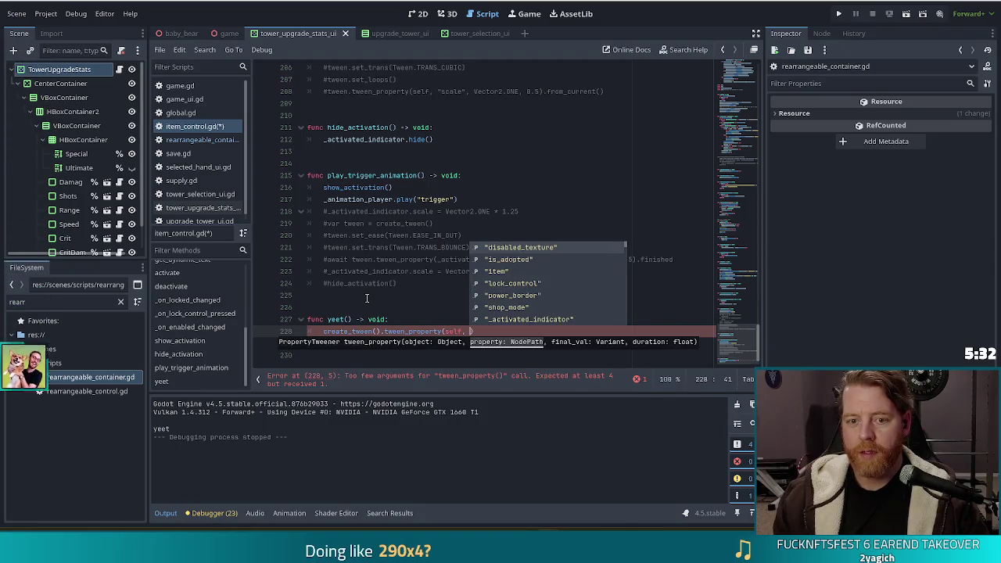
text("position)
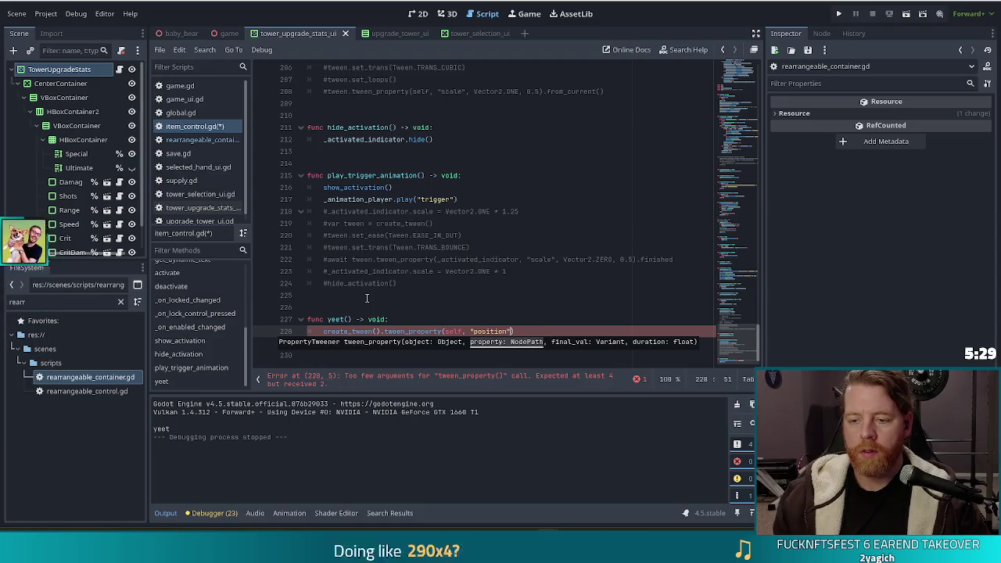
key(Return)
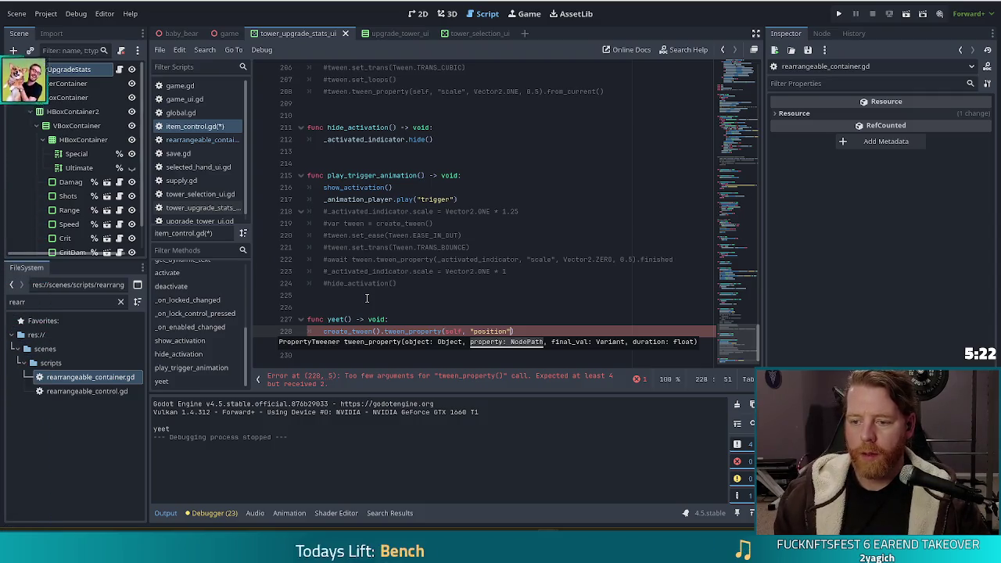
text(,)
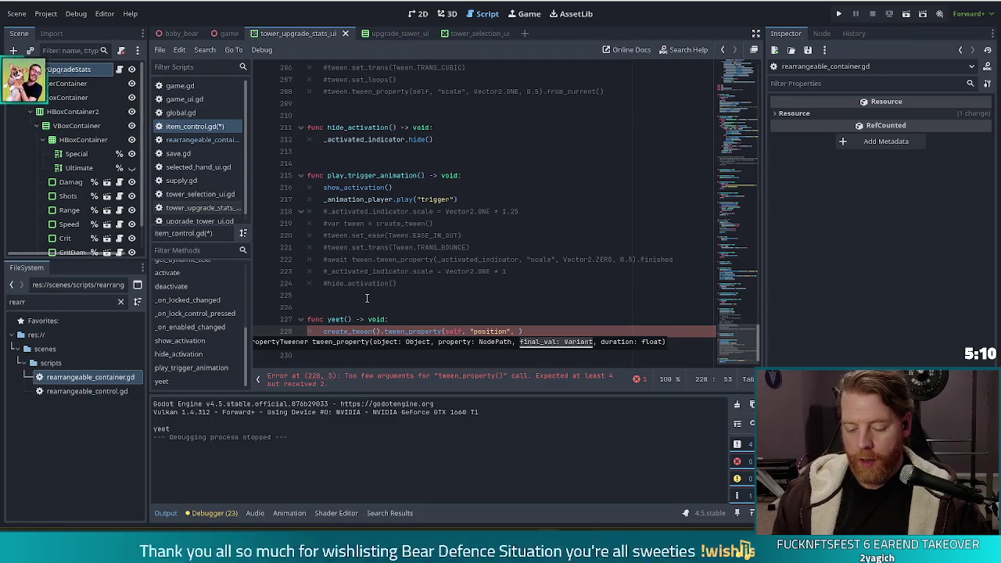
text(ector2)
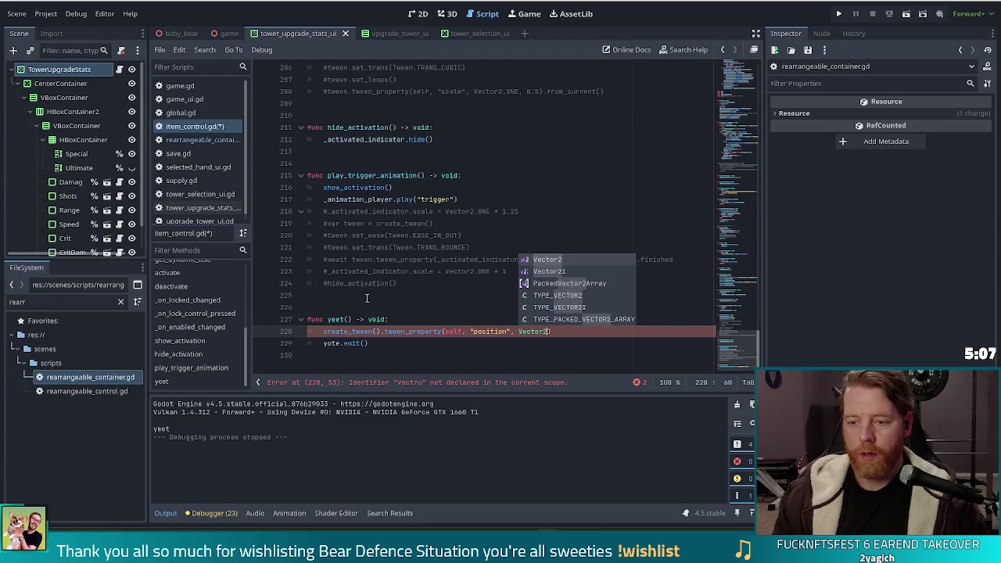
key(Return)
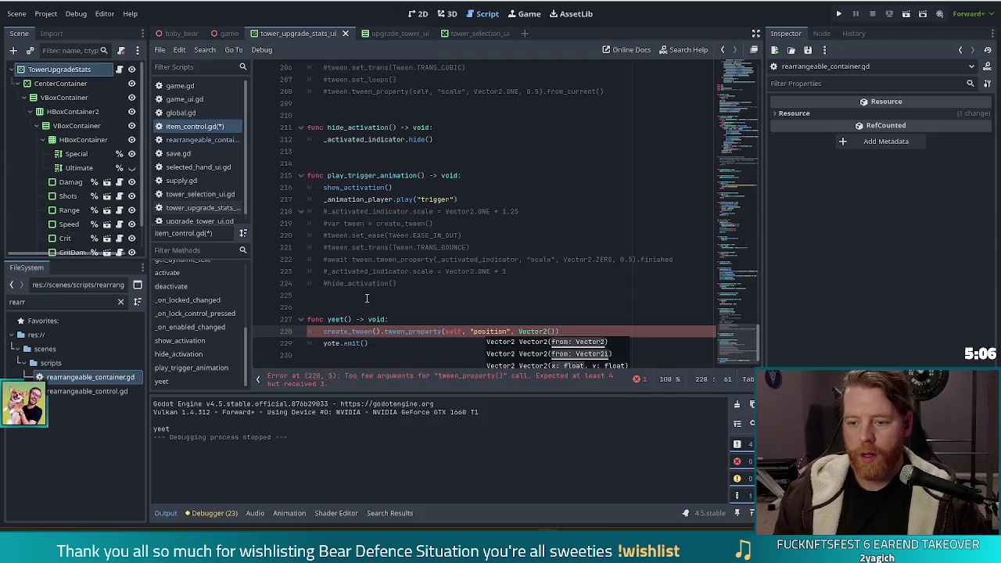
key(BackSpace)
key(BackSpace)
key(BackSpace)
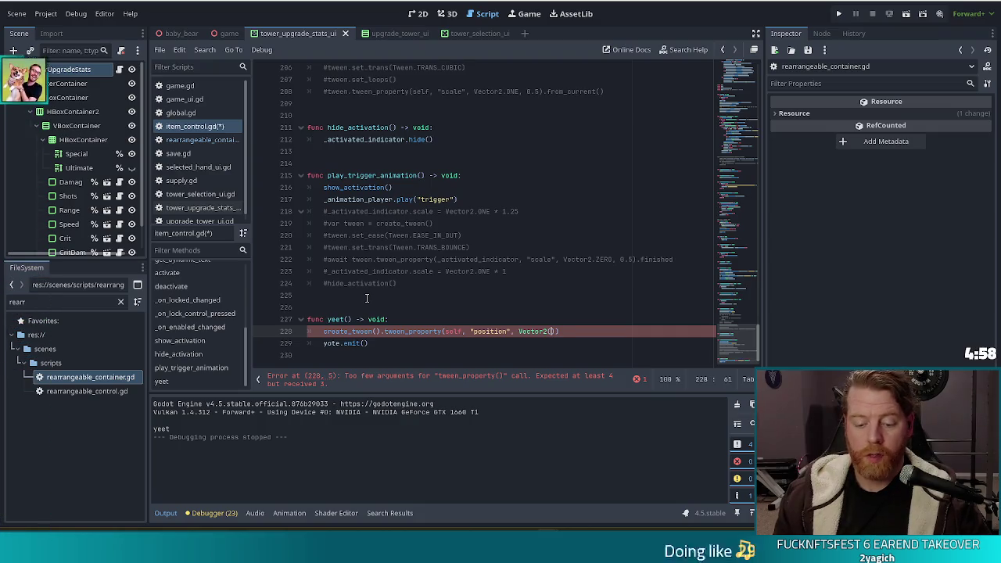
text(1000)
text(, pos)
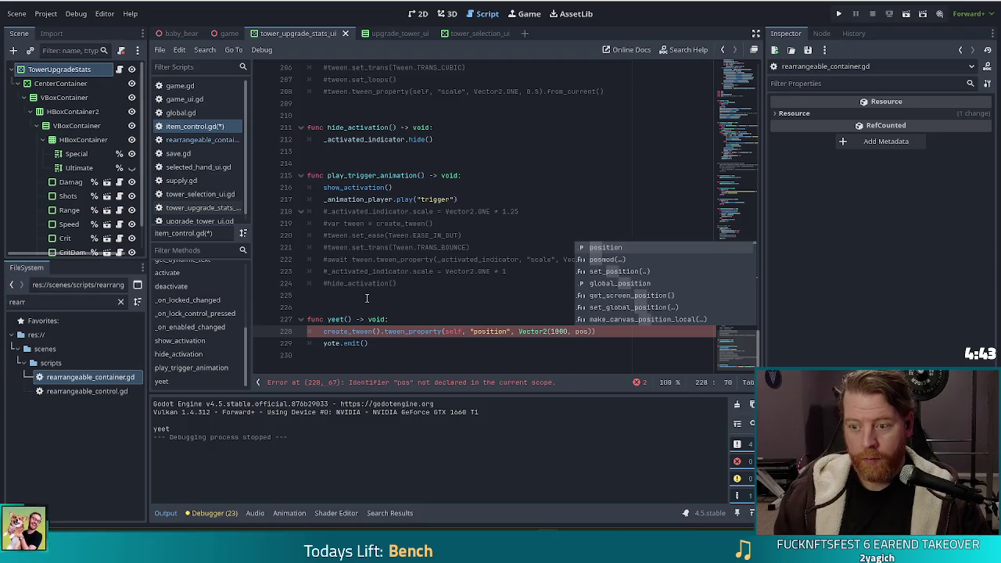
key(Return)
text(.y)
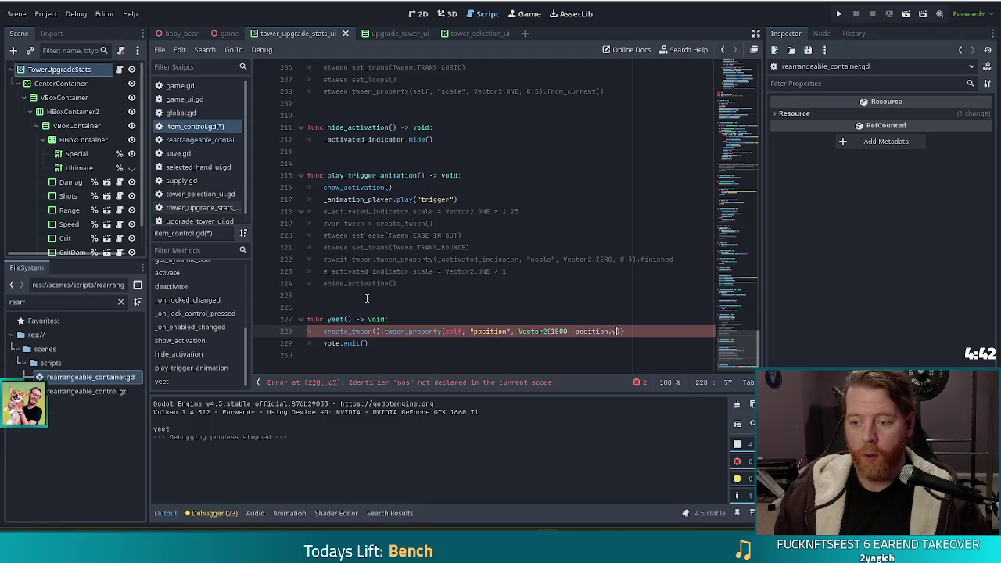
text())
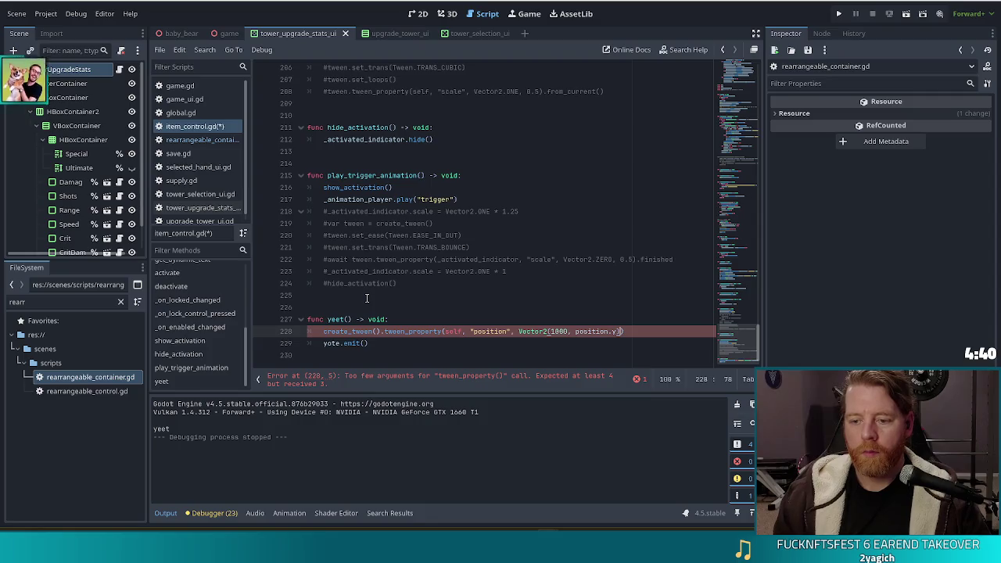
text(, )
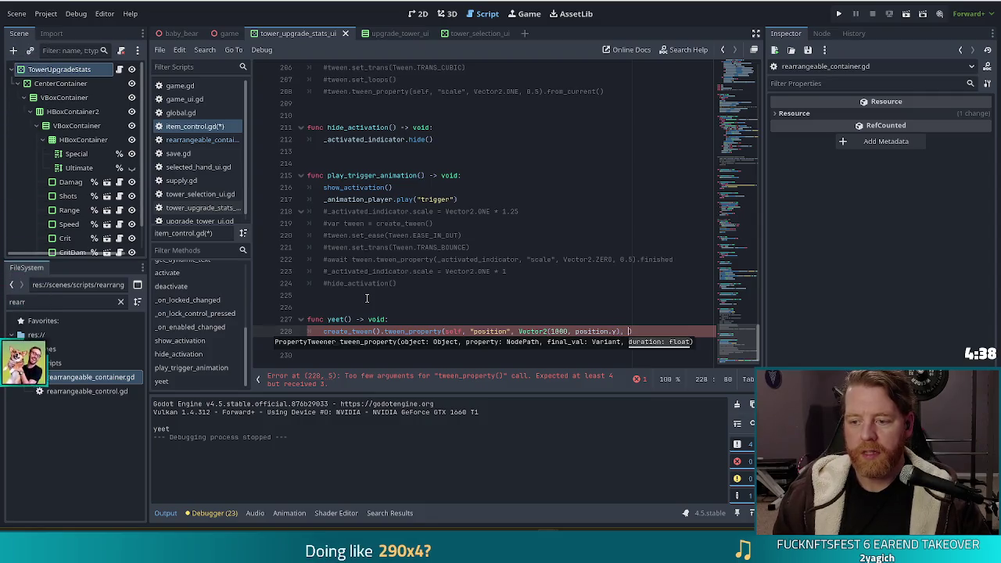
text(1.0)
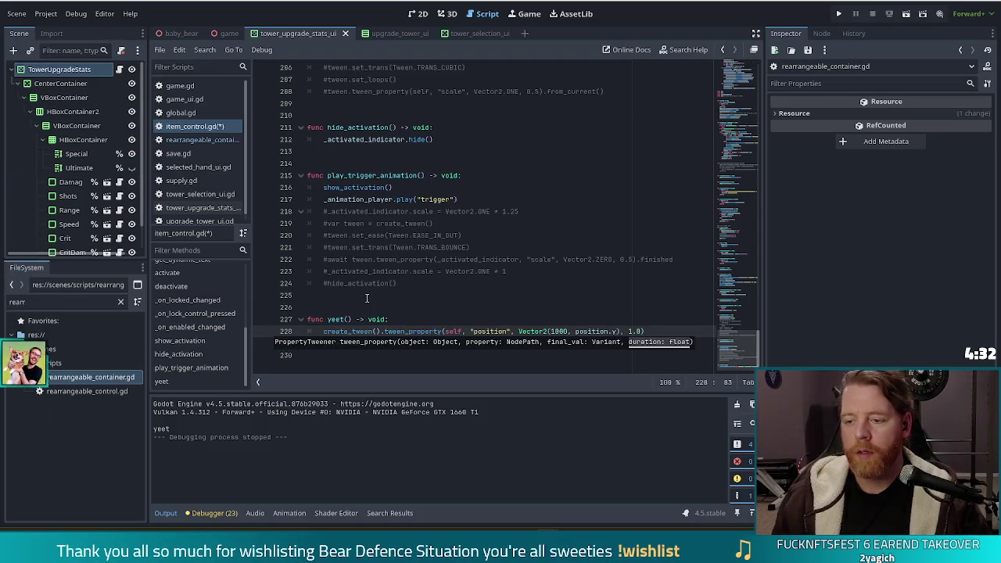
Prefix the tween line with await, append .finished, and open an empty line above it
click(459, 300)
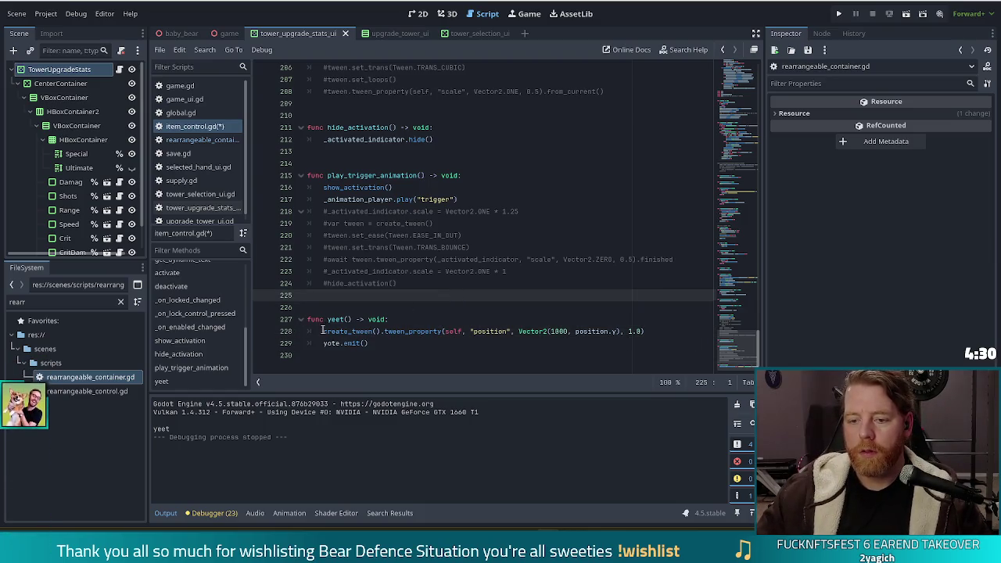
key(Down)
key(Down)
key(Down)
key(Home)
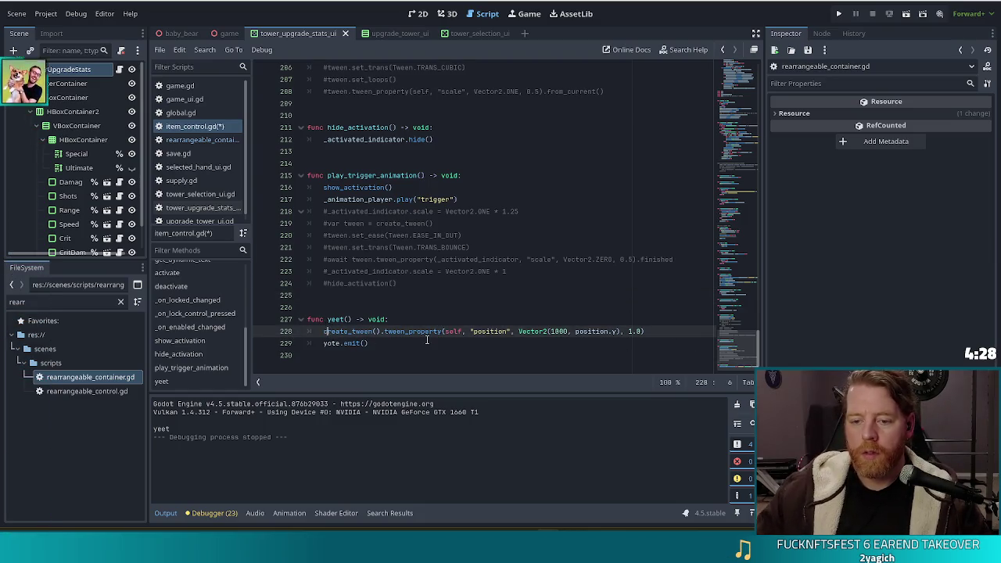
text(await)
key(End)
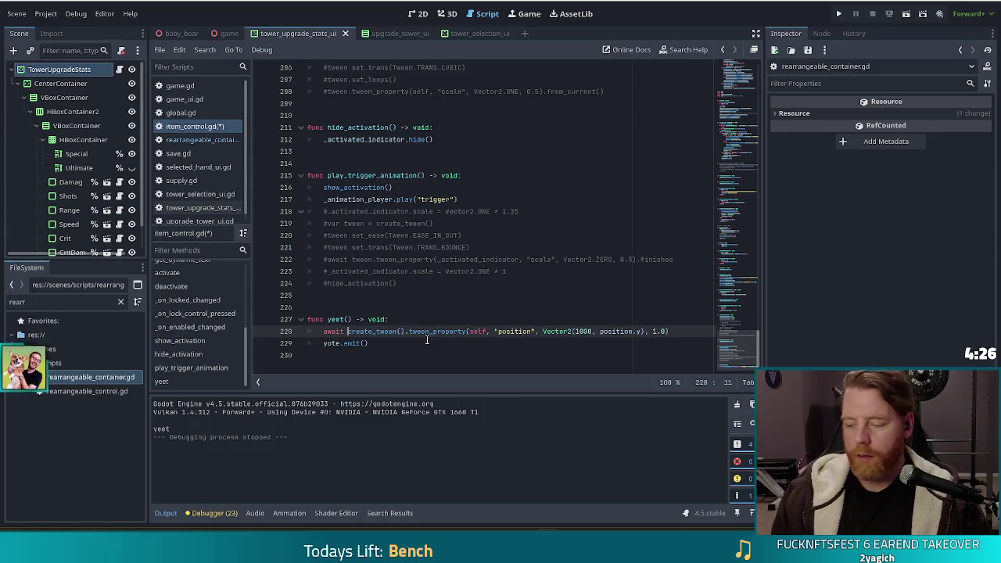
text(finished)
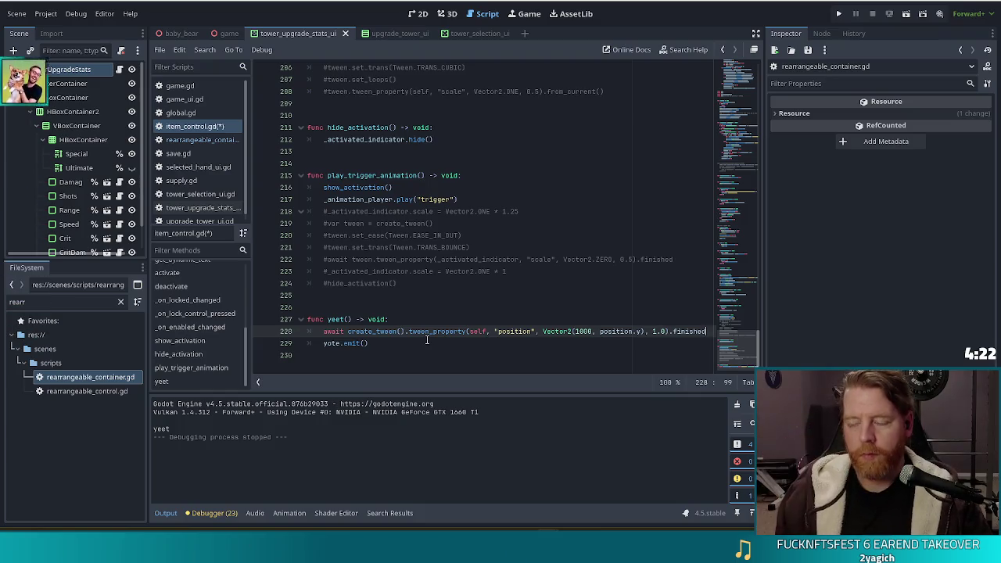
key(ctrl+shift+Return)
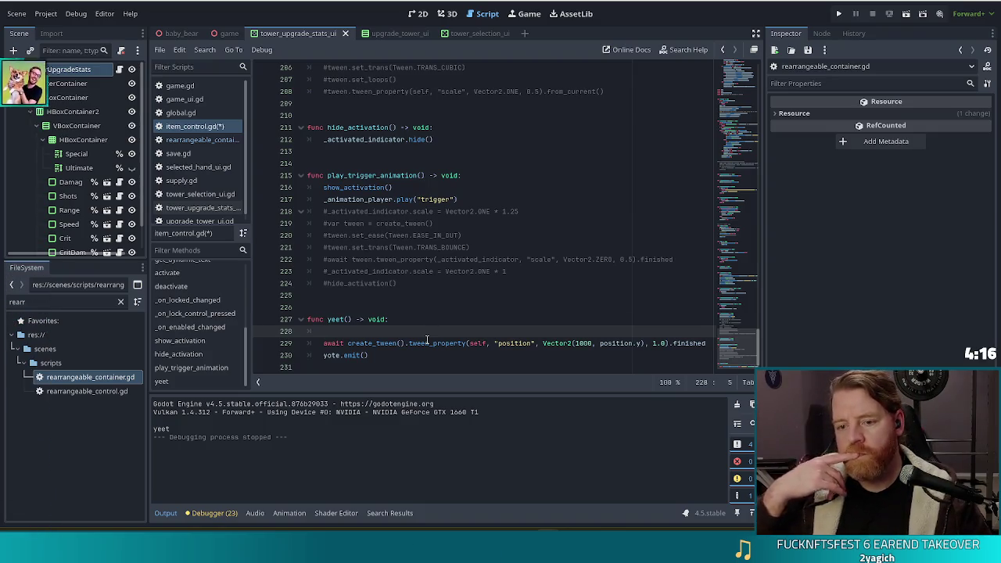
Duplicate the position tween line without its await and change its property to "rotation"
text(cre)
key(Return)
text(.t)
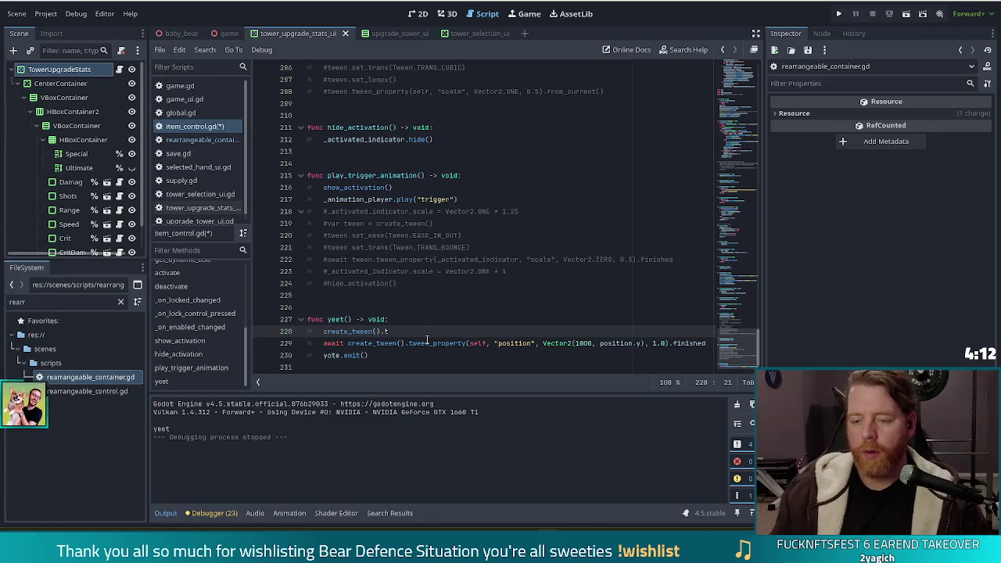
triple_click(509, 345)
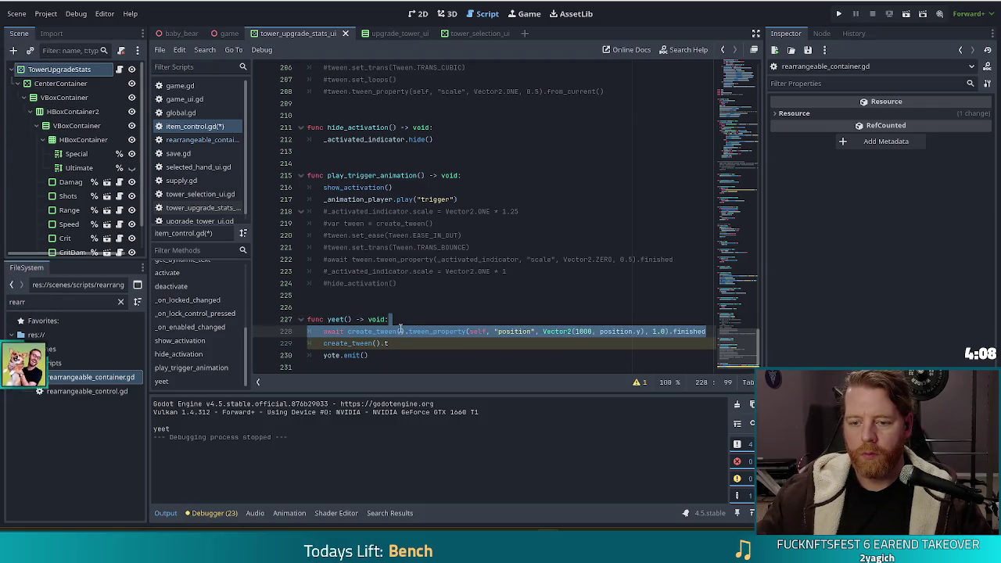
key(ctrl+c)
key(shift+Home)
key(ctrl+v)
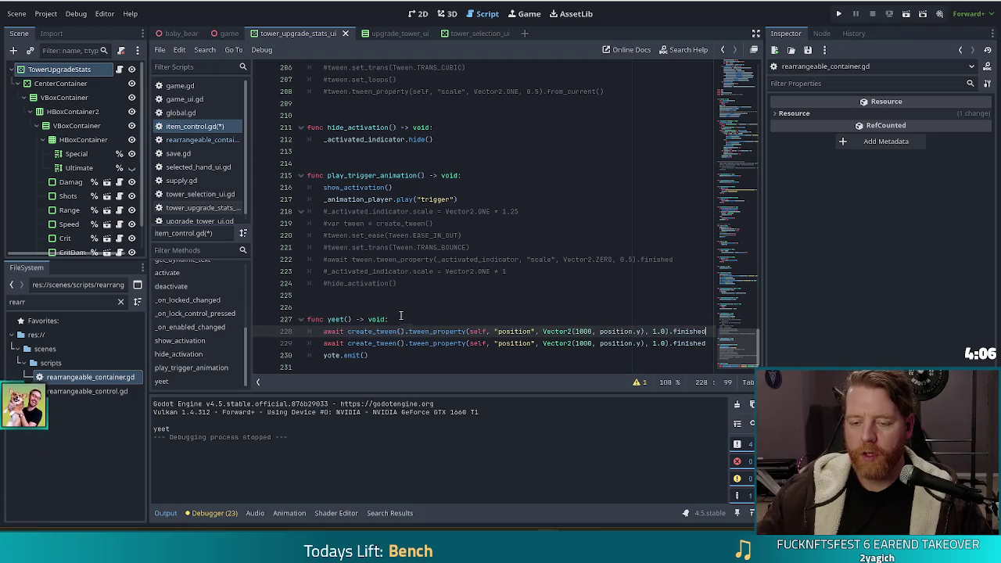
drag(346, 331, 323, 331)
key(BackSpace)
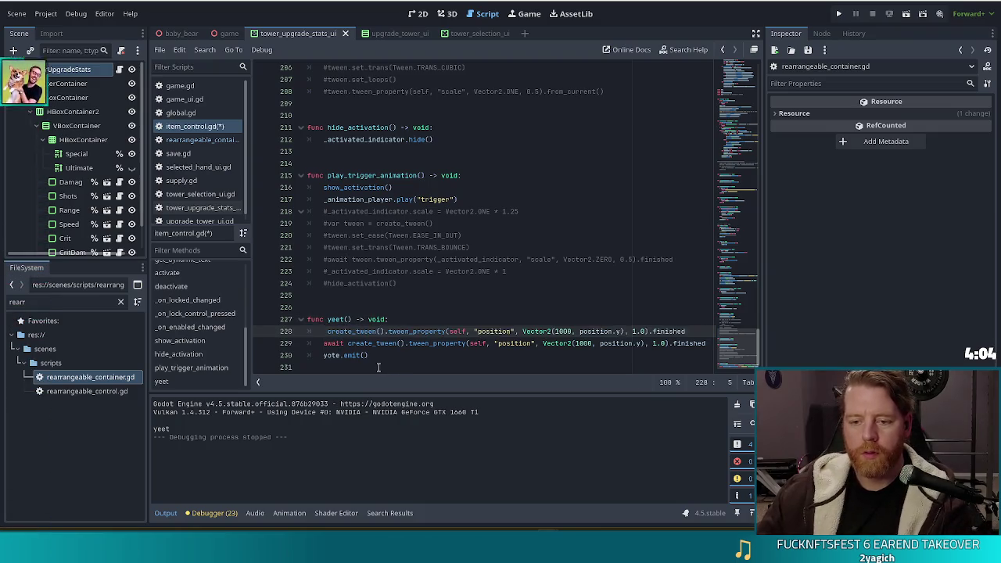
double_click(492, 332)
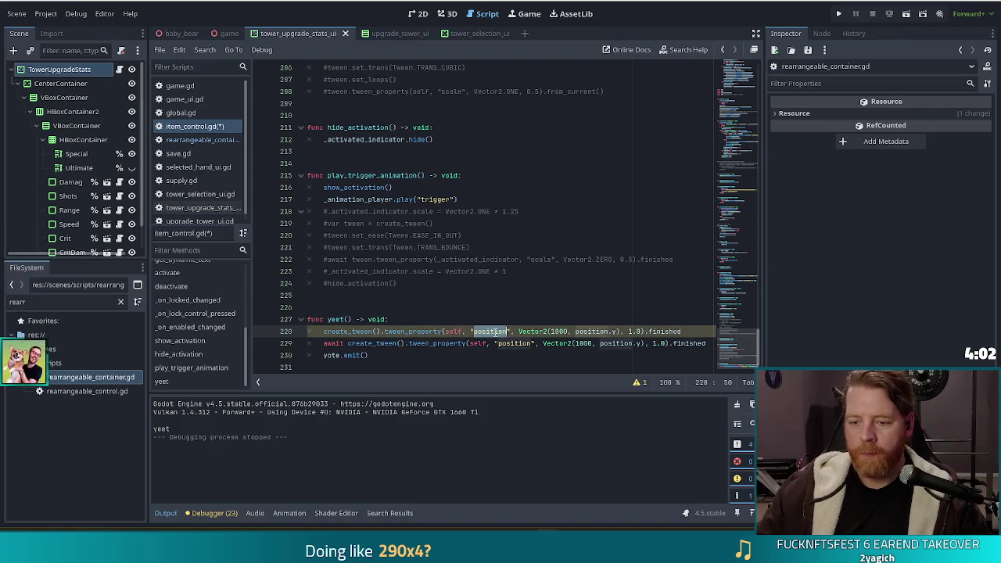
key(BackSpace)
key(BackSpace)
text("ro)
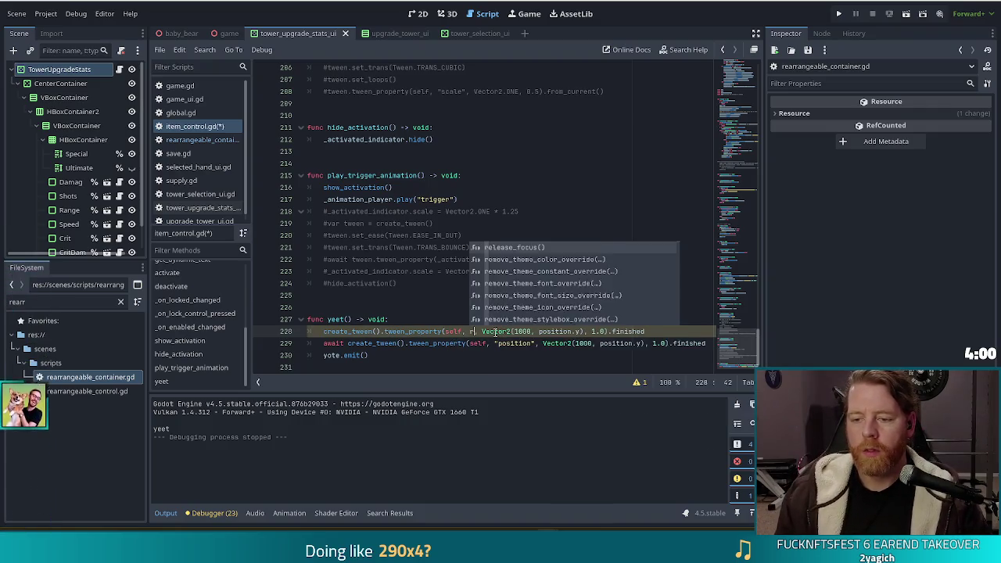
key(Return)
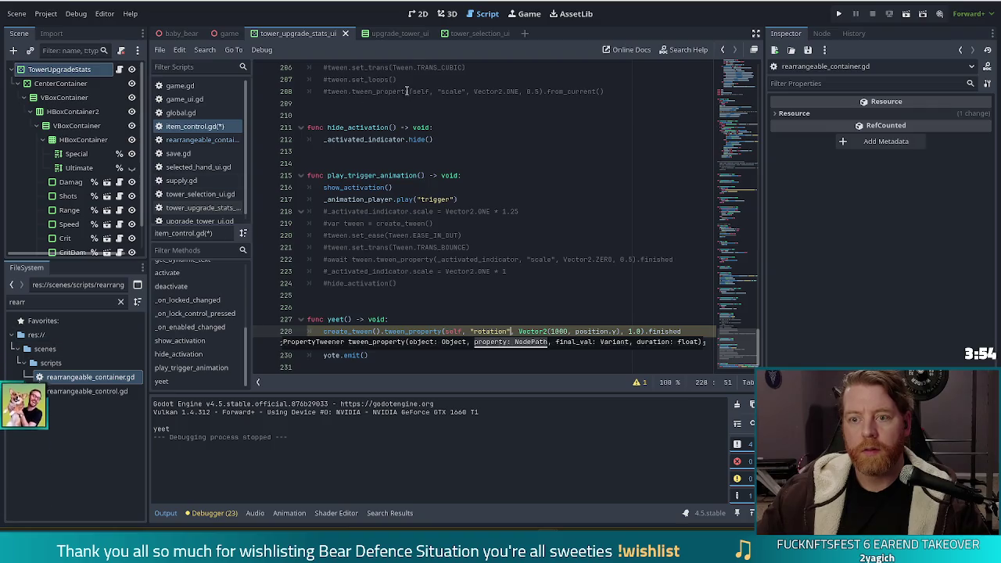
Filter the FileSystem dock for item and select the item_control scene file
double_click(31, 302)
text(item)
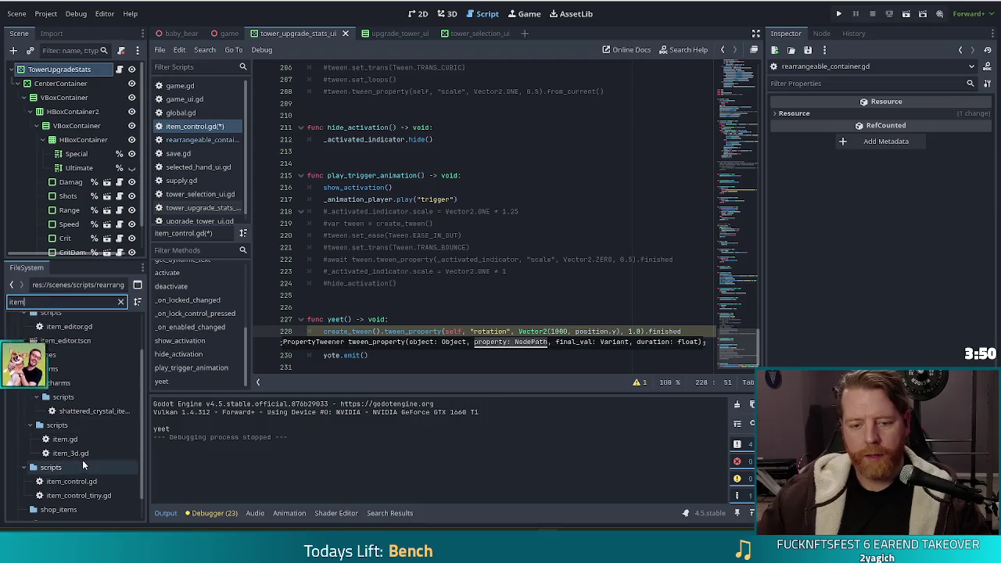
scroll(51, 438, down, 1)
click(68, 496)
Open item_control.tscn, test-rotate the ItemControl root with the Rotation slider, then undo back to 0°
double_click(69, 495)
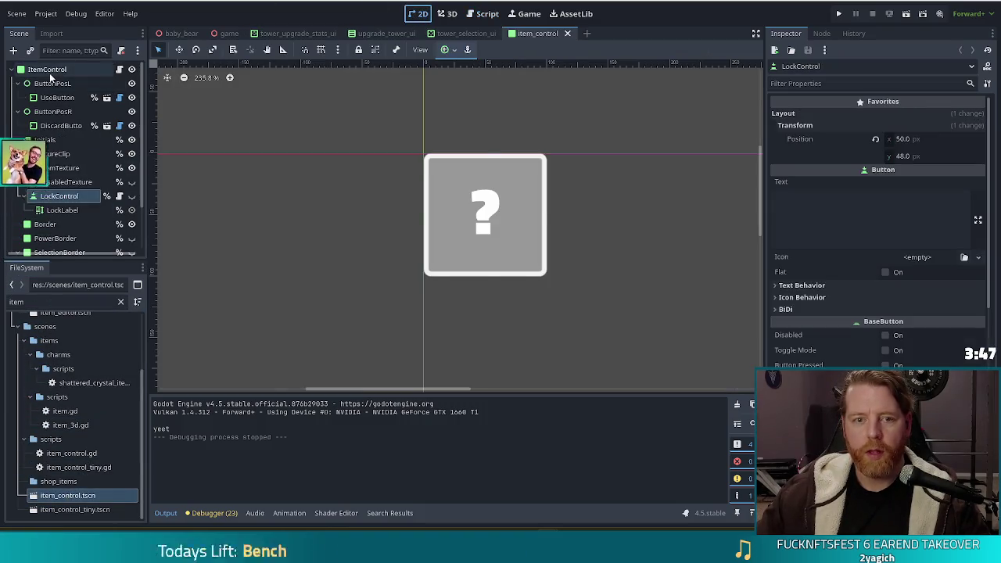
click(47, 69)
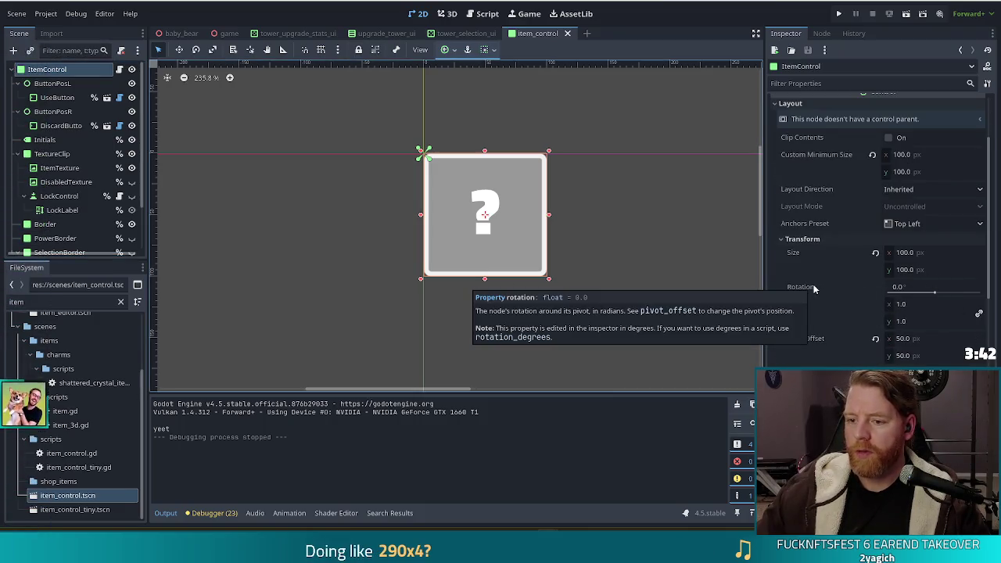
drag(934, 288, 944, 290)
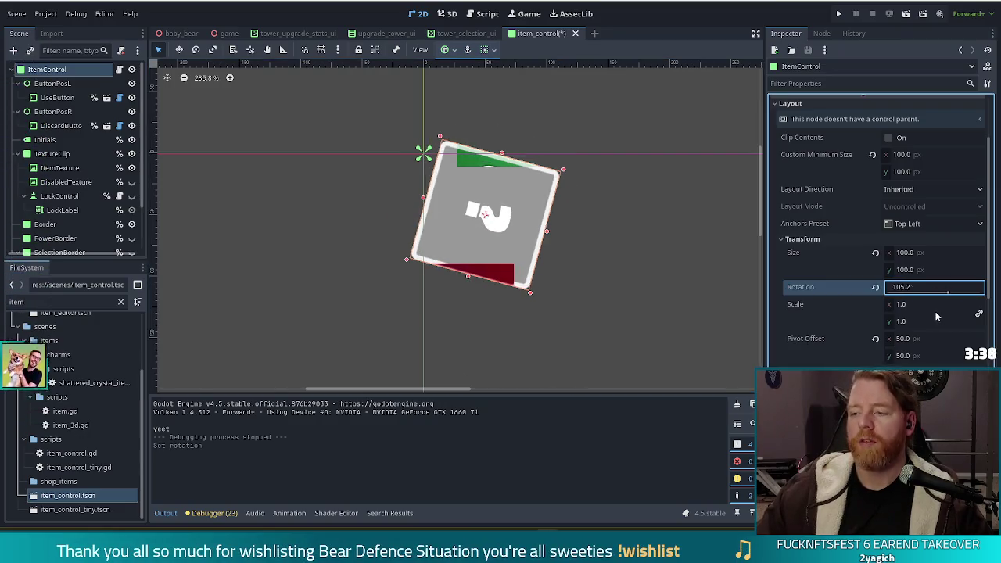
key(ctrl+z)
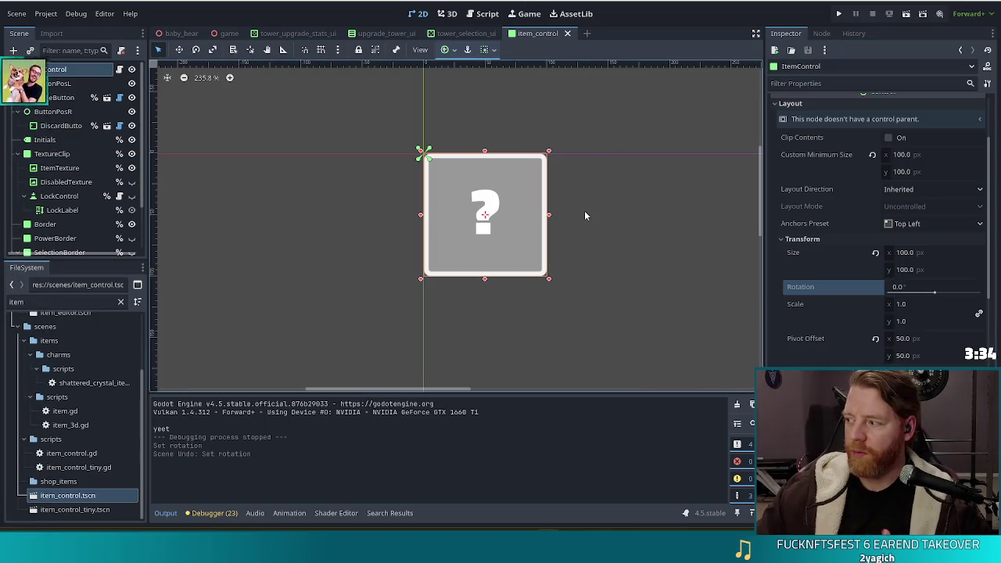
mouse_move(900, 291)
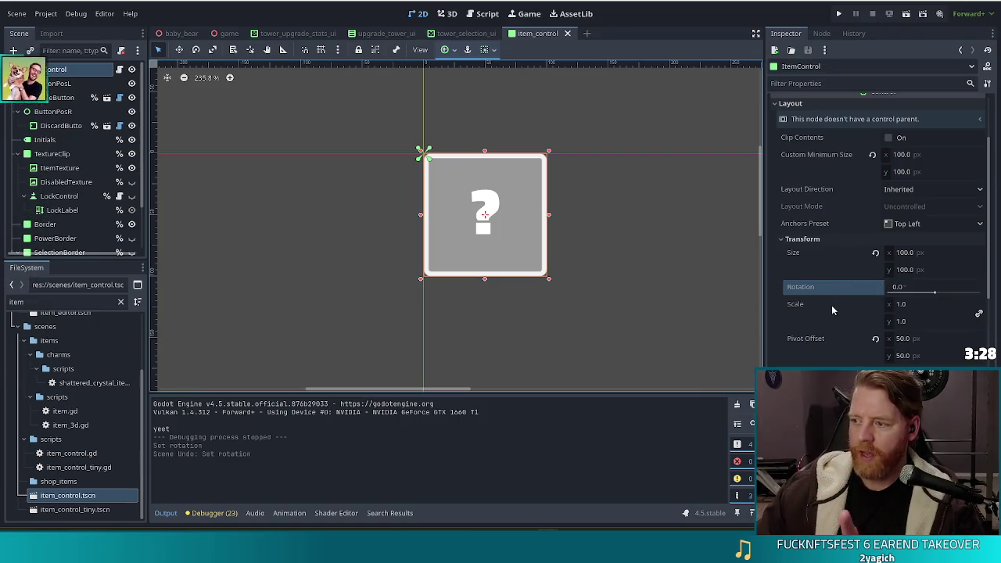
mouse_move(810, 291)
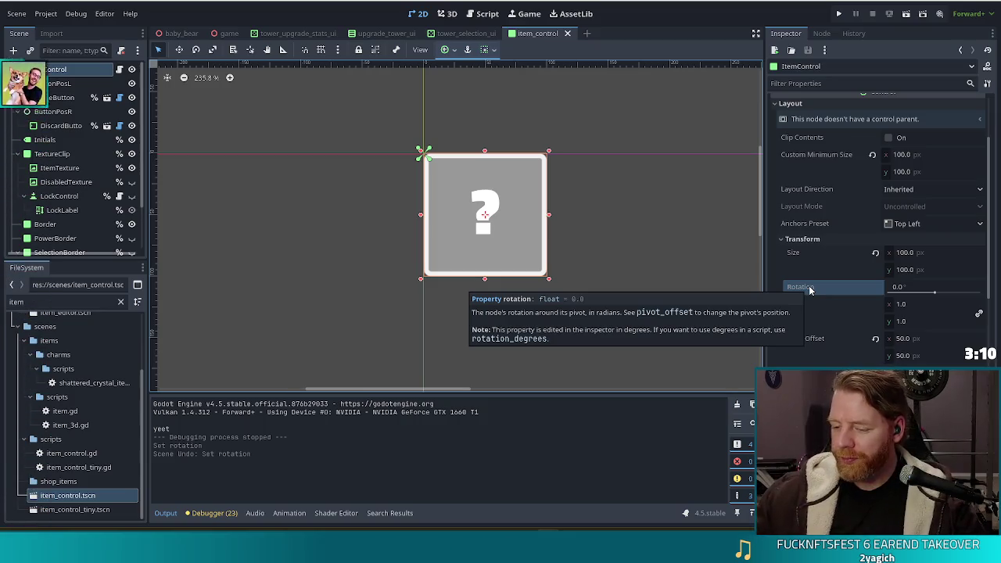
Set the rotation tween's target to 1000, drop its .finished, save the script, and run the project
click(483, 14)
mouse_move(403, 251)
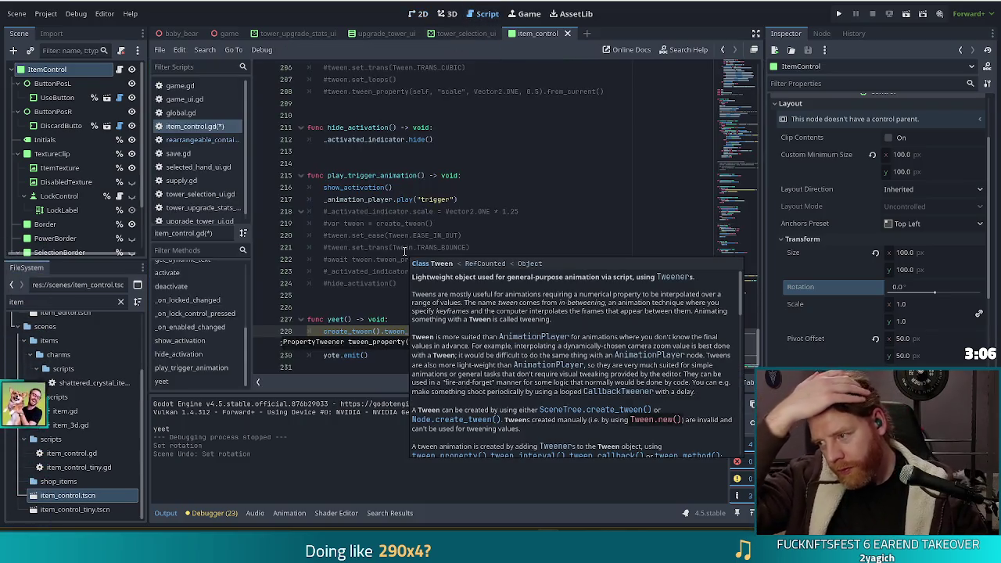
click(455, 329)
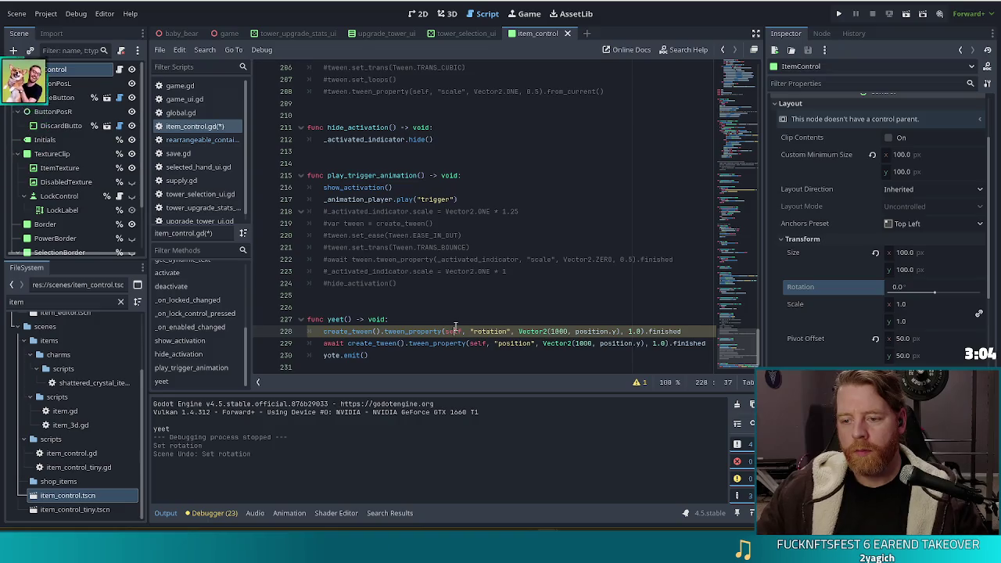
drag(518, 332, 620, 331)
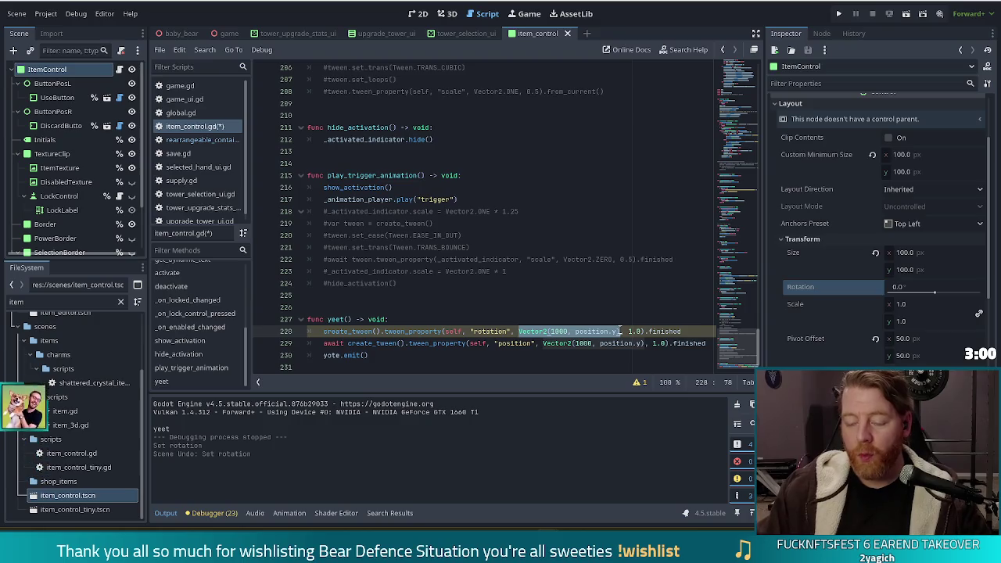
text(1000)
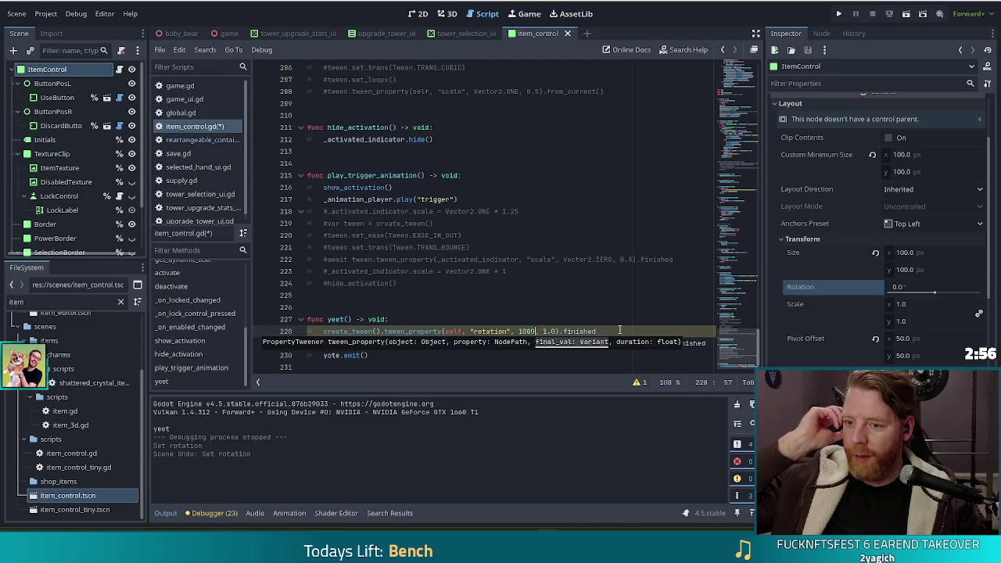
click(576, 332)
double_click(577, 331)
key(BackSpace)
key(BackSpace)
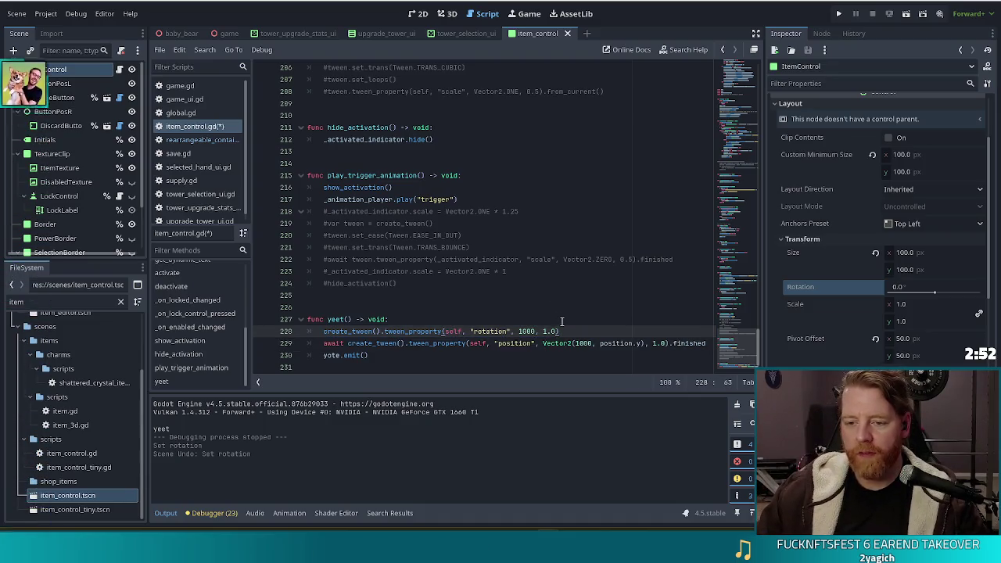
key(ctrl+s)
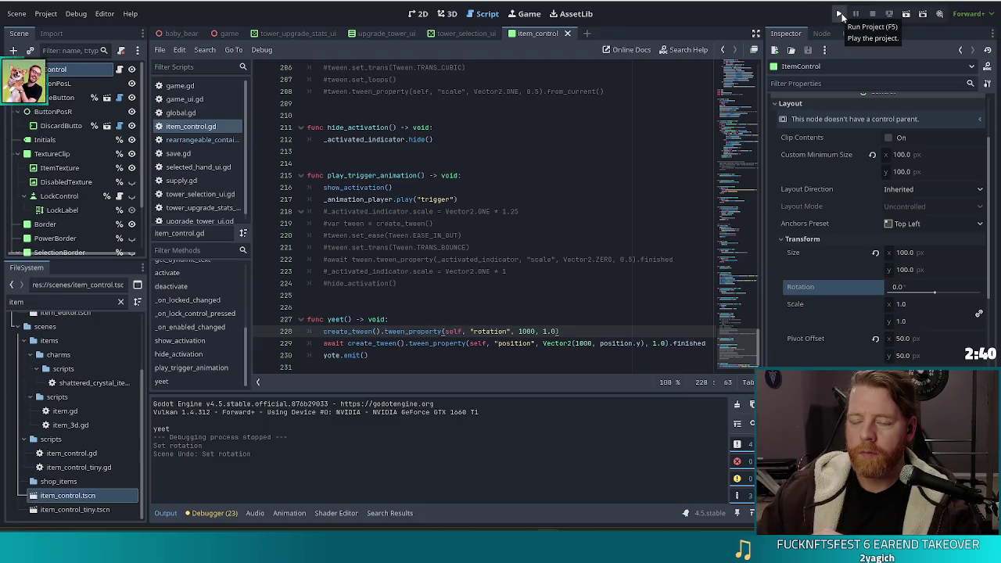
click(841, 16)
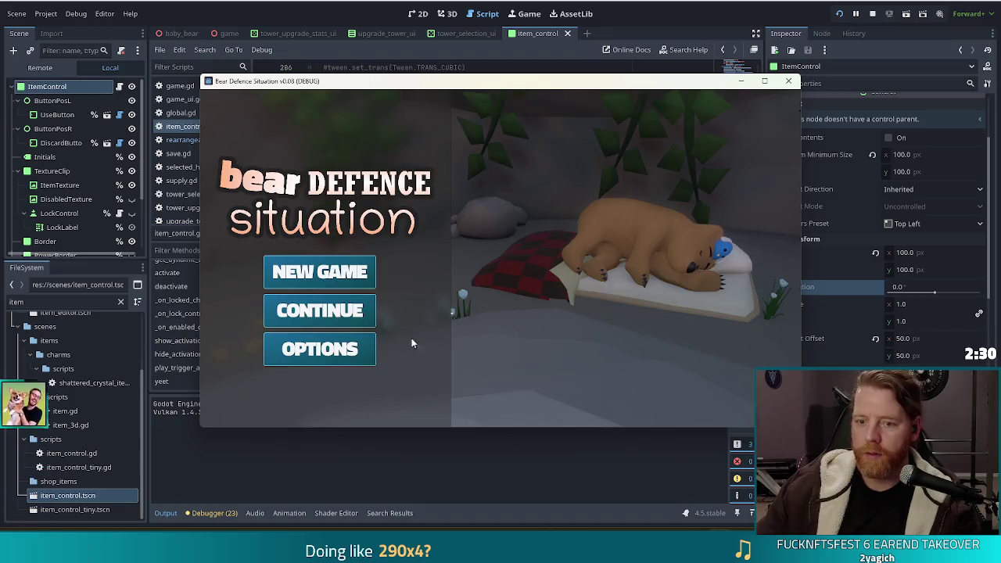
Start a new game, throw gold in the Wishing Well, claim and discard Blackjack, then return to the editor
click(325, 273)
click(524, 331)
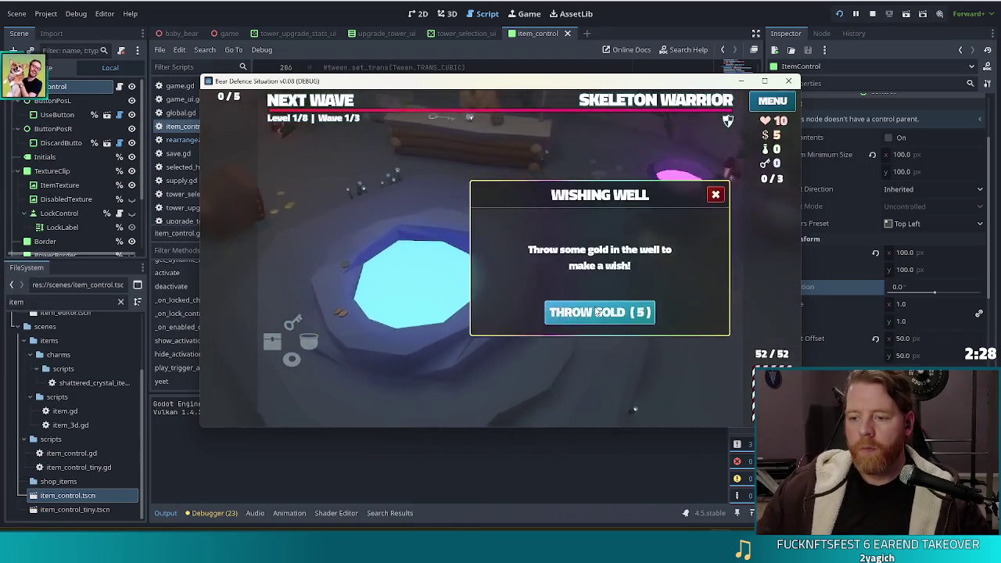
click(599, 308)
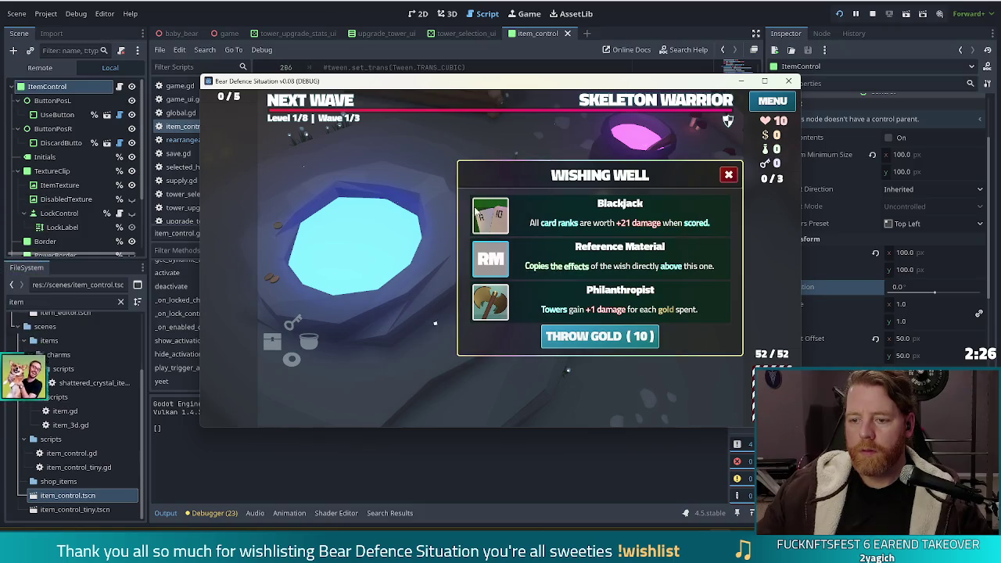
mouse_move(493, 217)
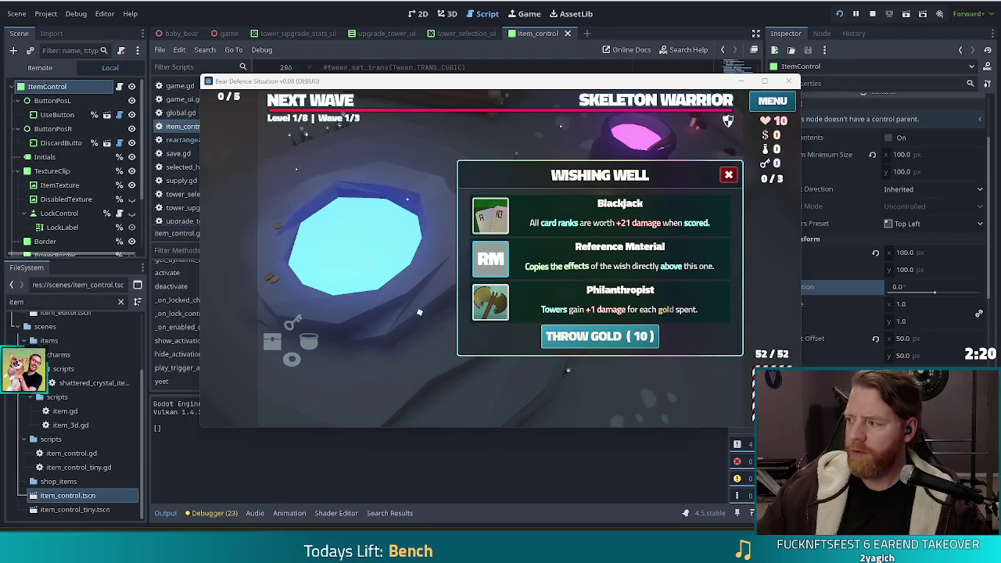
click(490, 216)
click(714, 194)
mouse_move(225, 265)
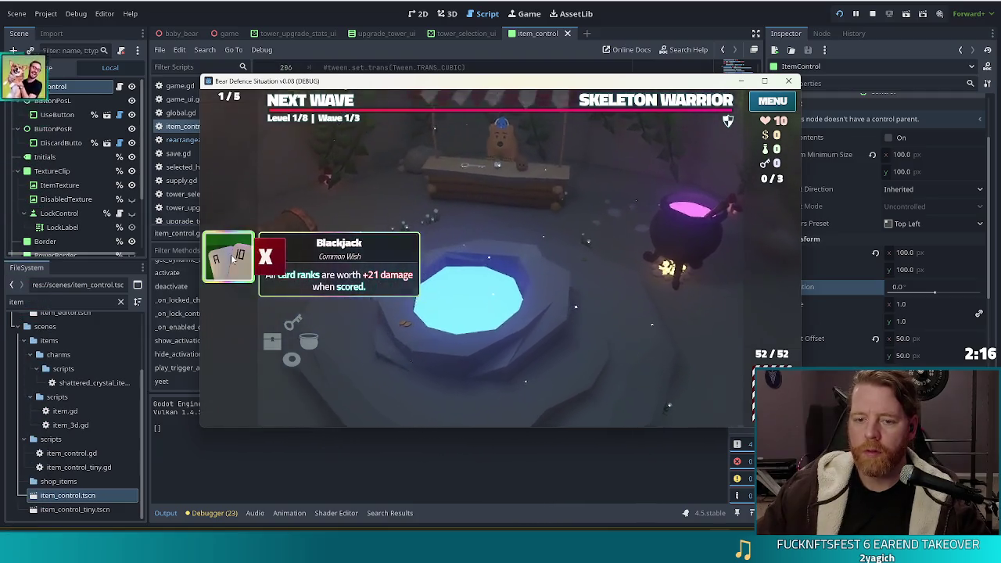
click(270, 258)
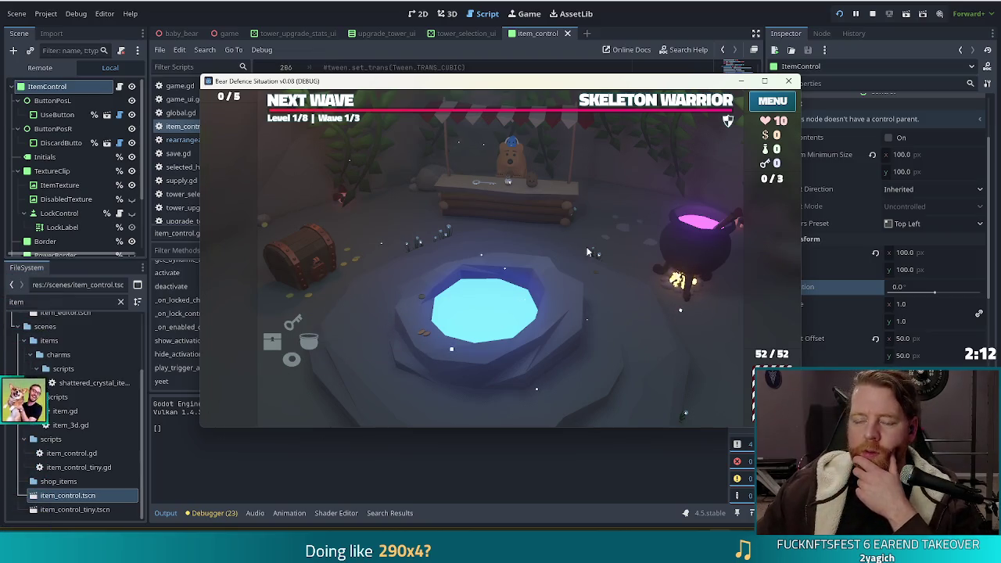
key(alt+Tab)
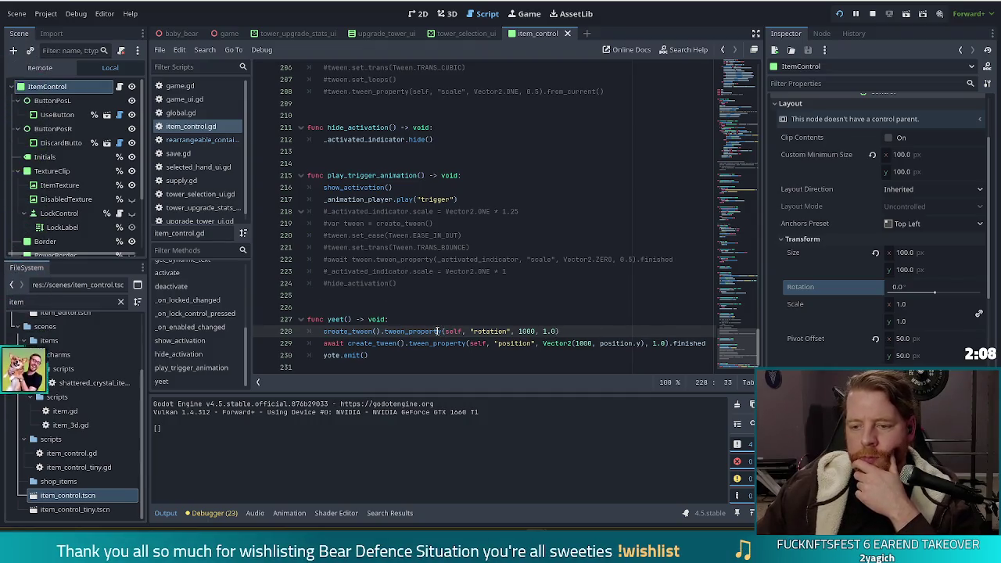
Insert print("yote") on a new line above yote.emit(), then open the game's command console
click(364, 356)
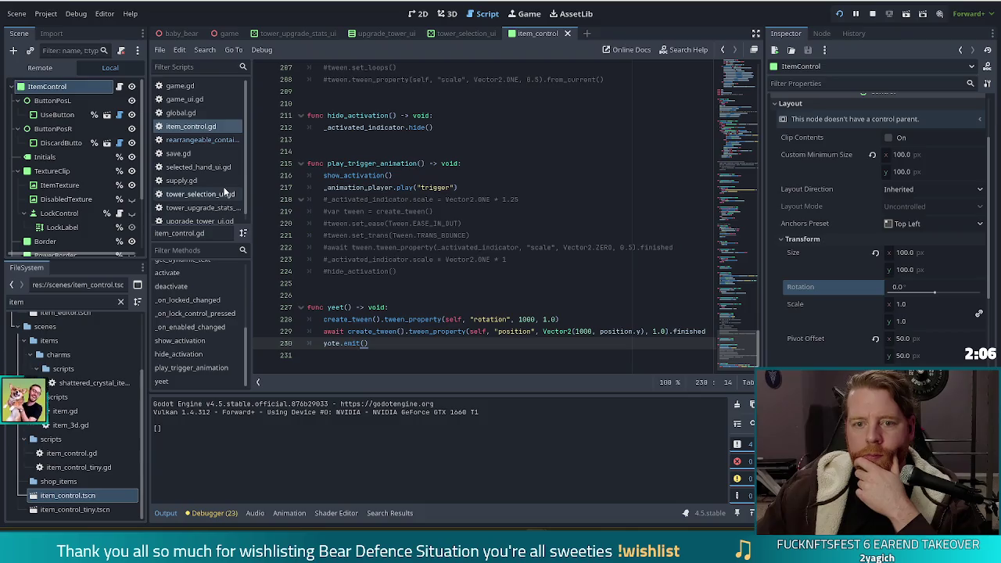
key(Home)
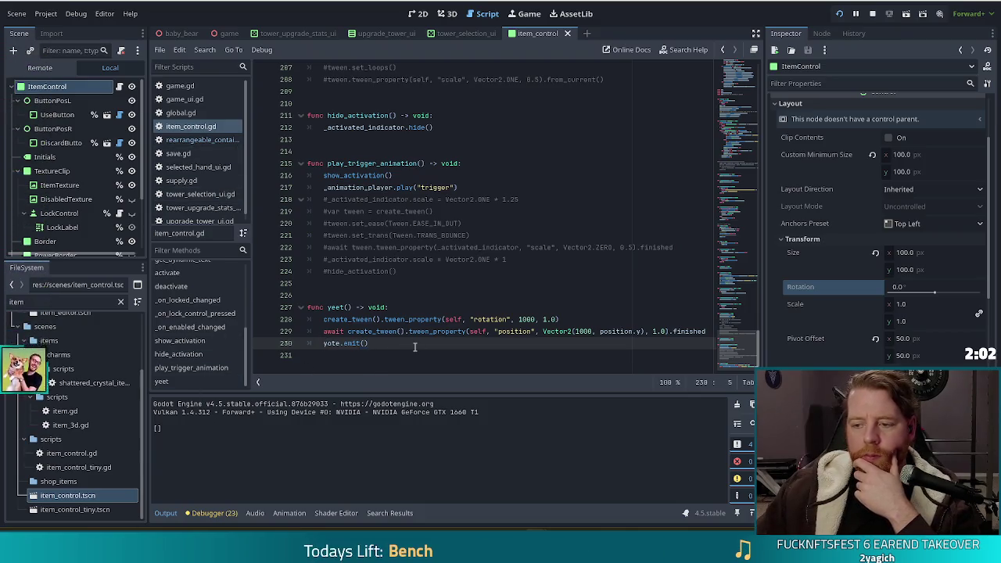
scroll(407, 328, up, 9)
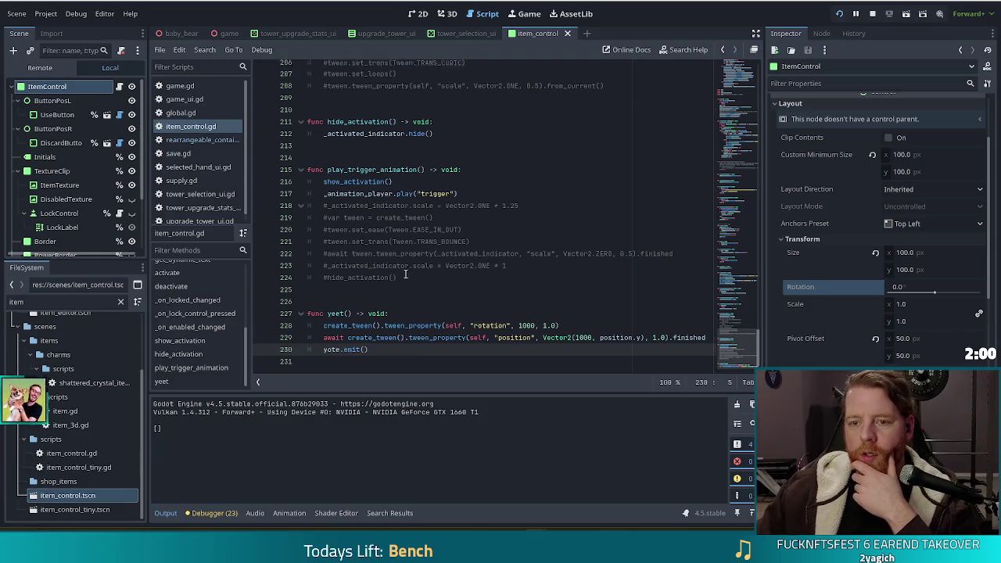
scroll(408, 277, up, 3)
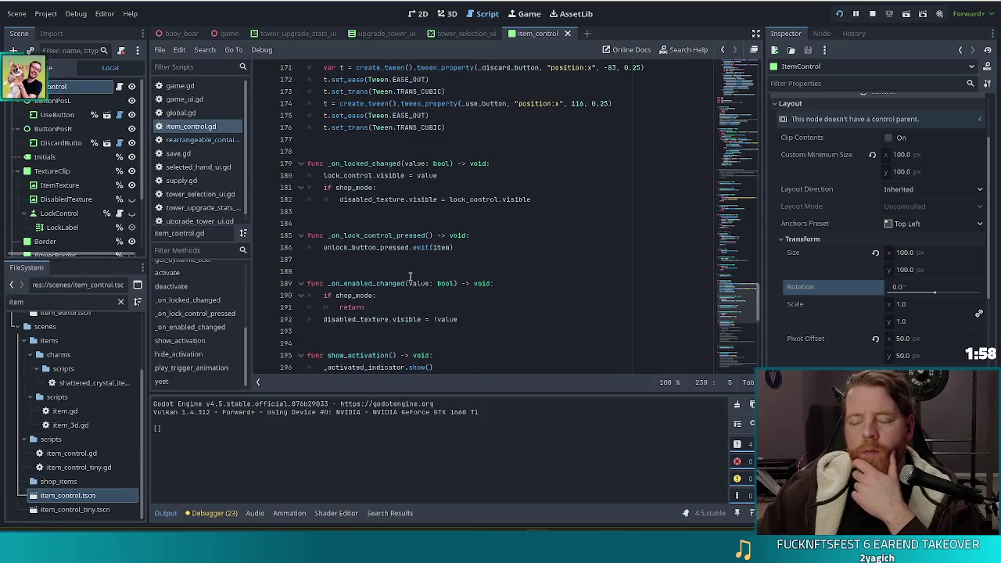
scroll(413, 278, down, 12)
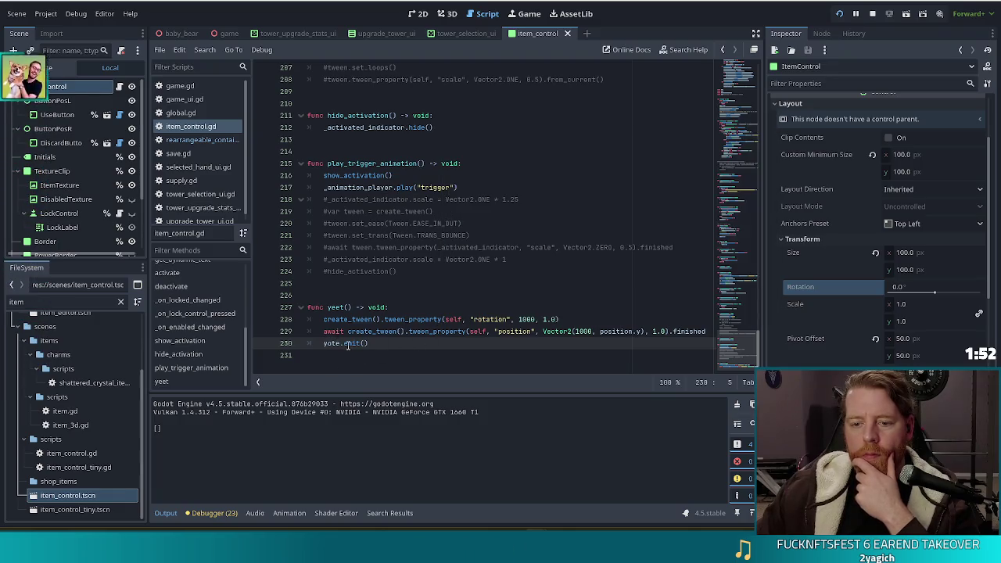
key(Return)
text(print("yote)
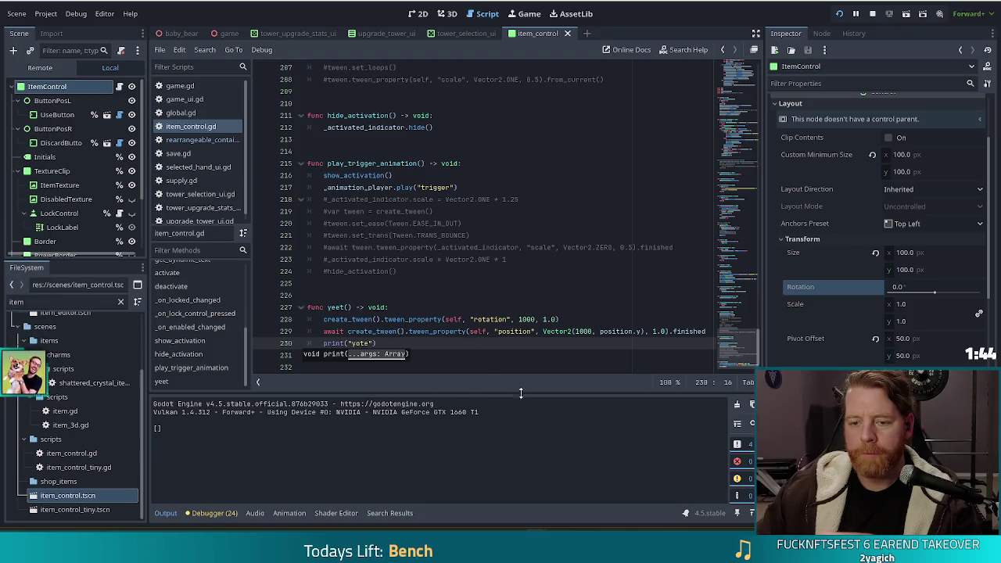
key(grave)
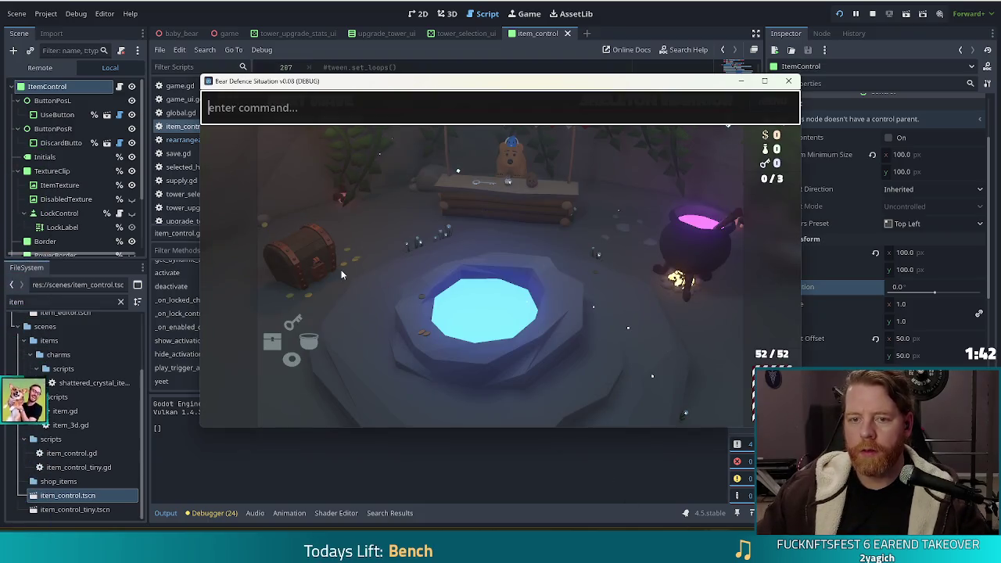
Spawn a Girlboss wish with add_wish girlboss, discard it, and bring item_control.gd back to front
text(add_wish girl)
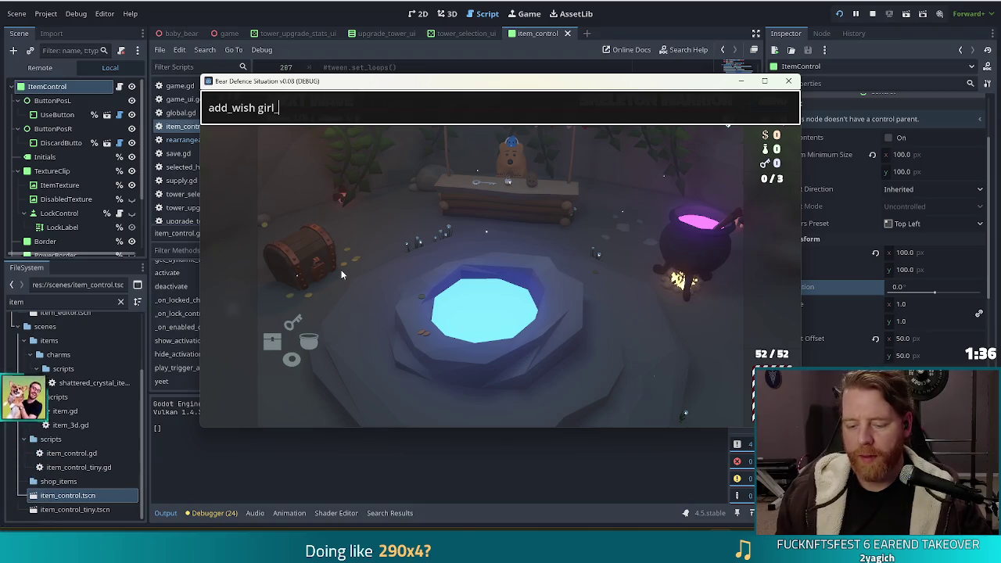
text(ss)
key(Return)
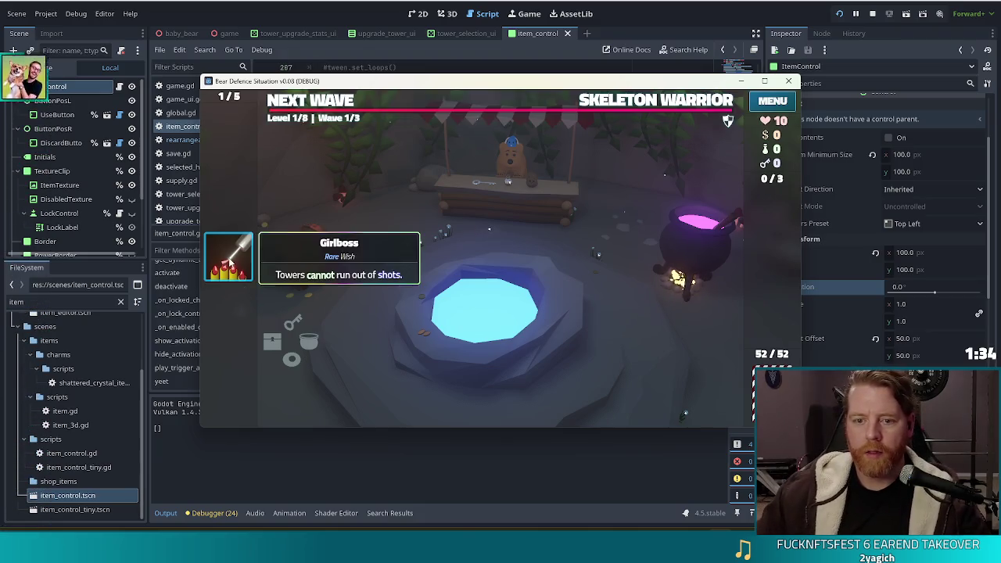
click(276, 259)
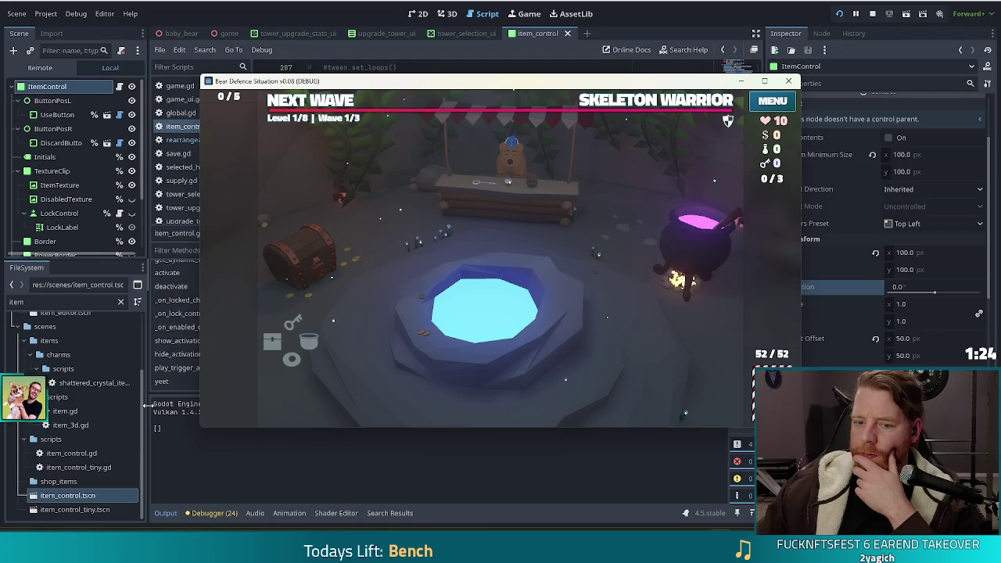
click(168, 447)
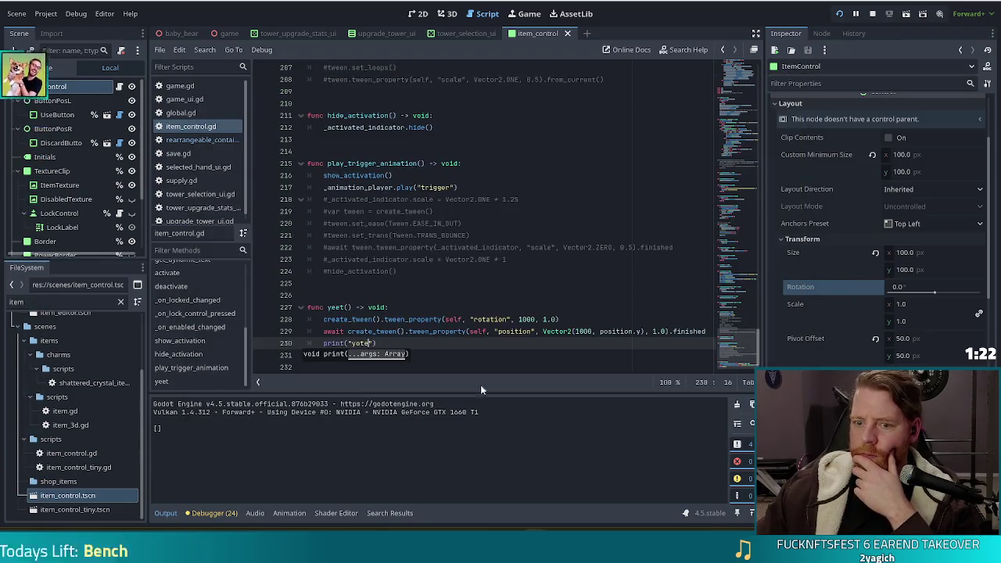
Move the print("yote") line to the top of yeet() and save the script
click(446, 331)
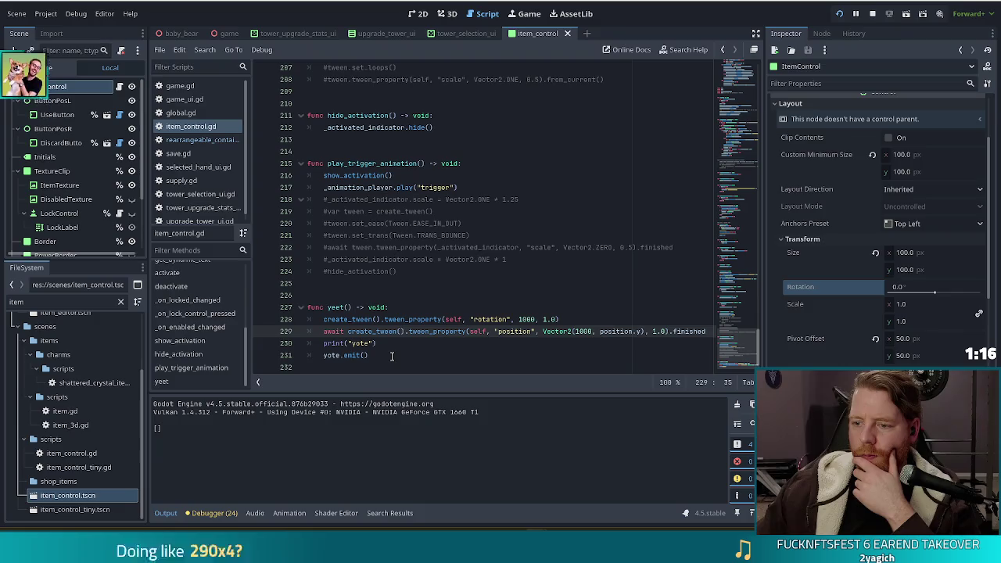
drag(320, 355, 322, 343)
key(BackSpace)
key(BackSpace)
key(BackSpace)
click(390, 307)
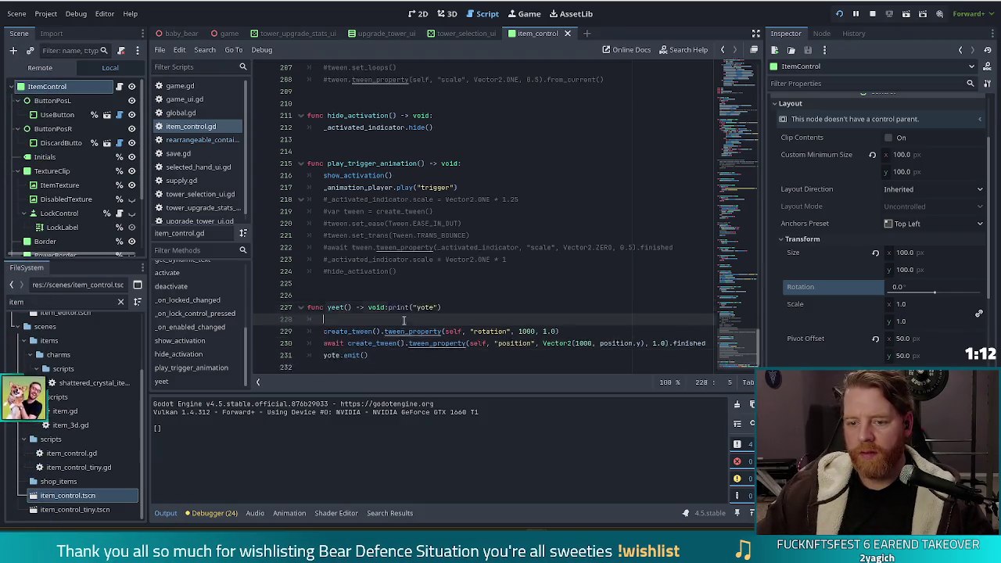
key(Return)
key(ctrl+v)
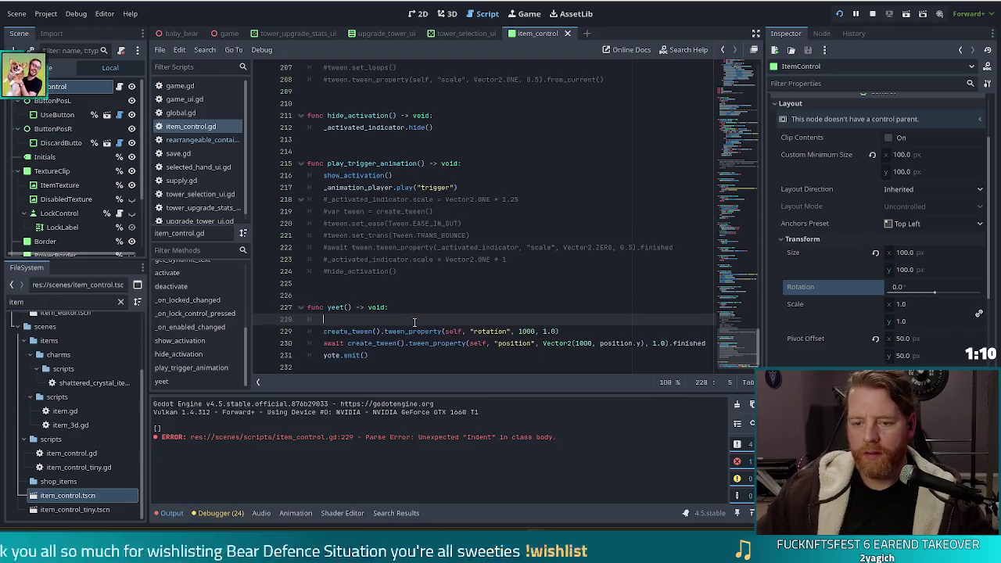
key(ctrl+s)
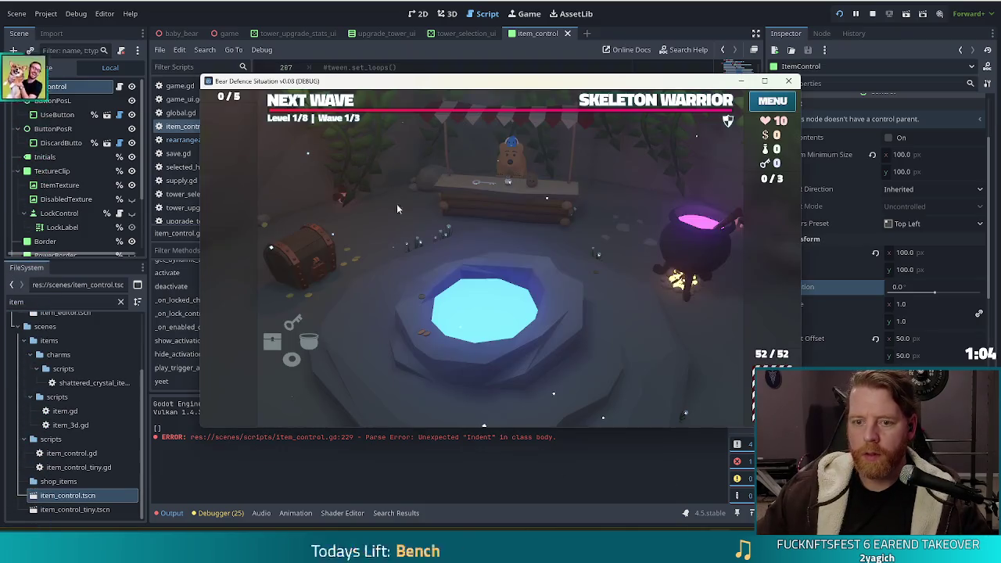
Spawn and discard another Girlboss wish in the game to confirm "yote" prints, then leave the game
key(grave)
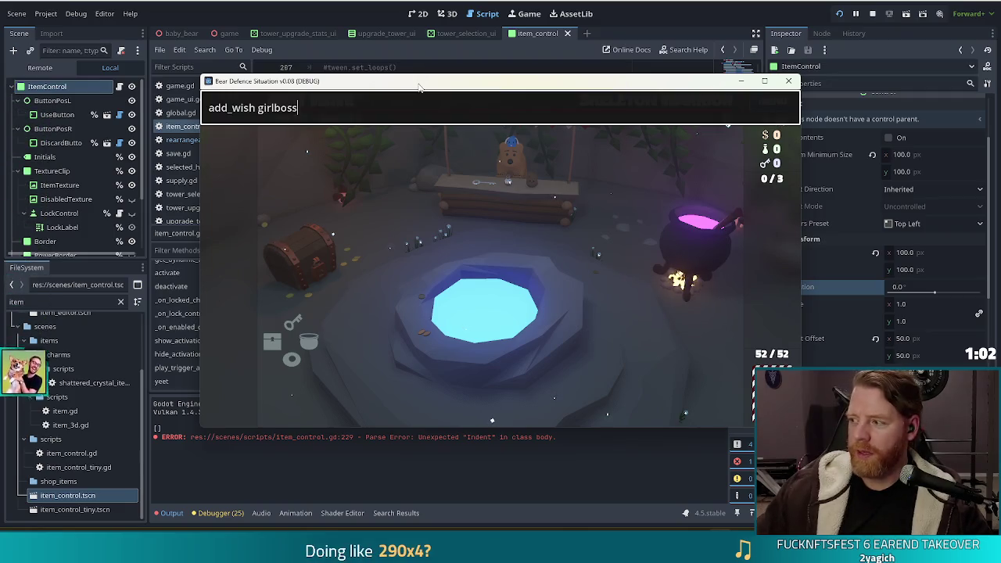
key(Return)
key(grave)
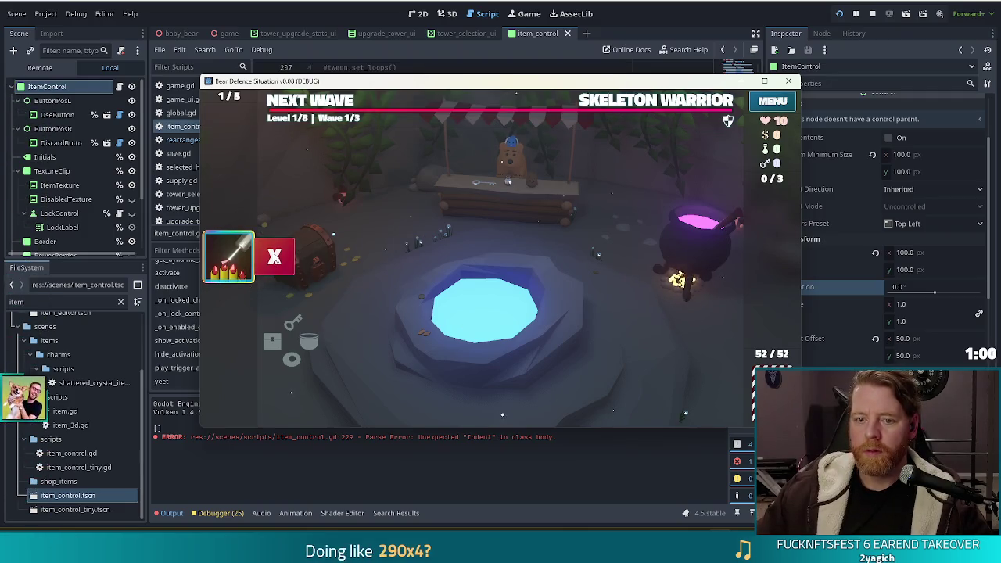
click(271, 266)
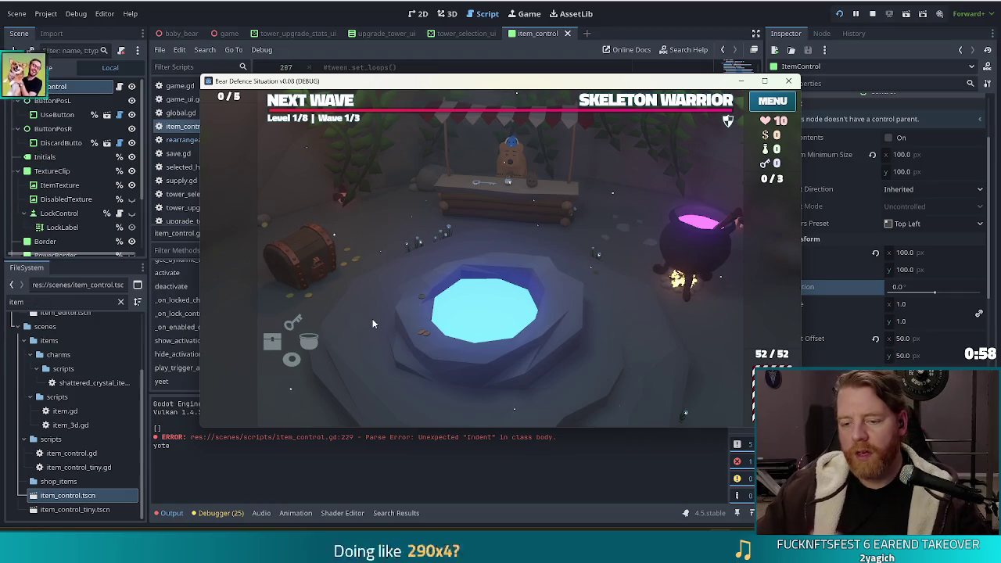
key(alt+Tab)
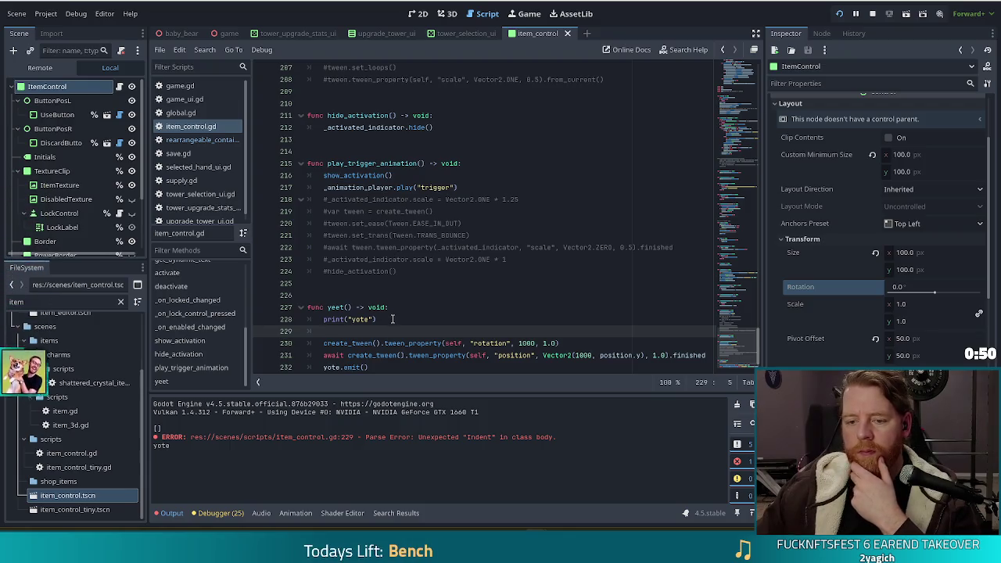
Move print("yote") from the top of yeet() to just above the await line, then save
scroll(393, 319, down, 1)
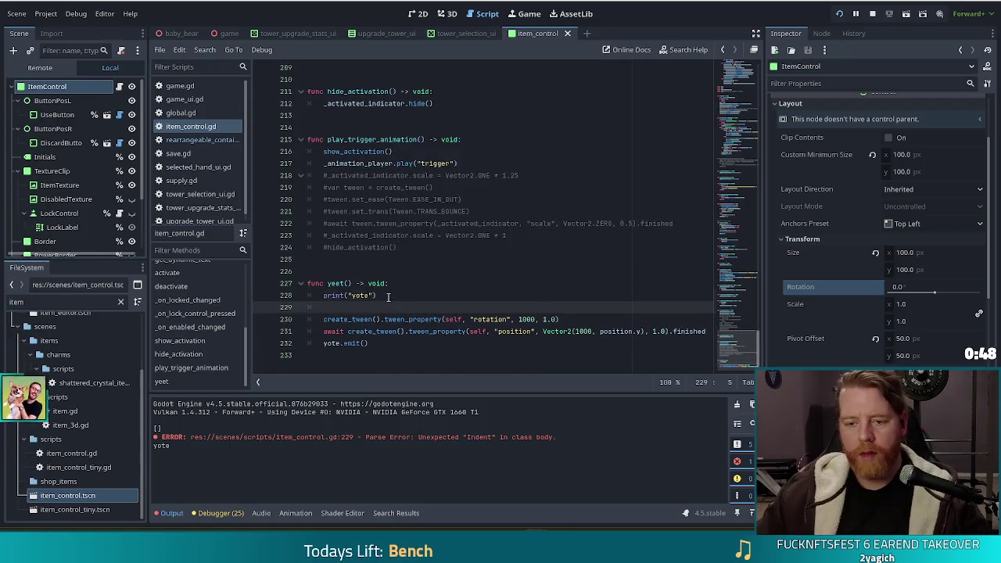
drag(378, 295, 398, 284)
key(Delete)
key(Delete)
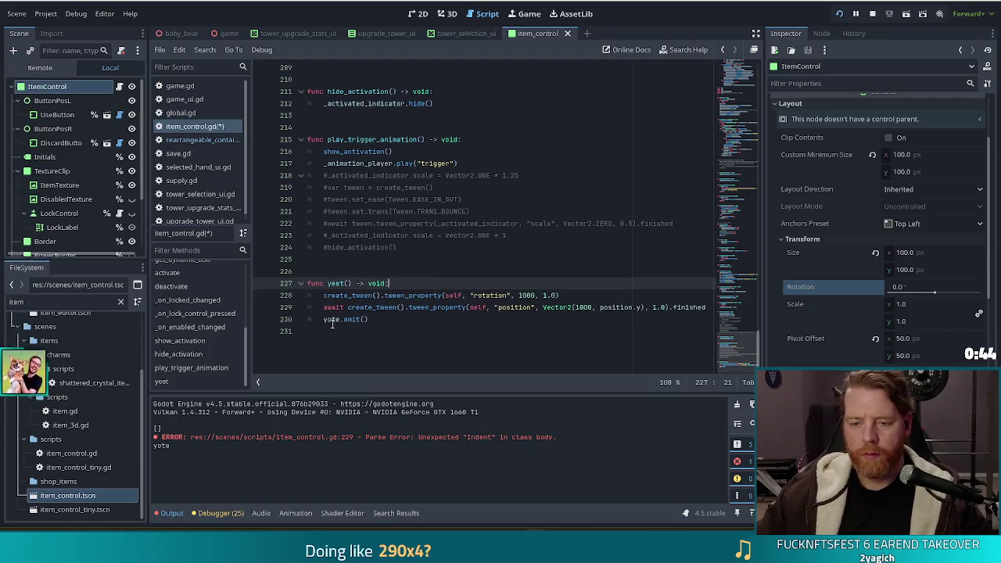
click(325, 320)
key(Up)
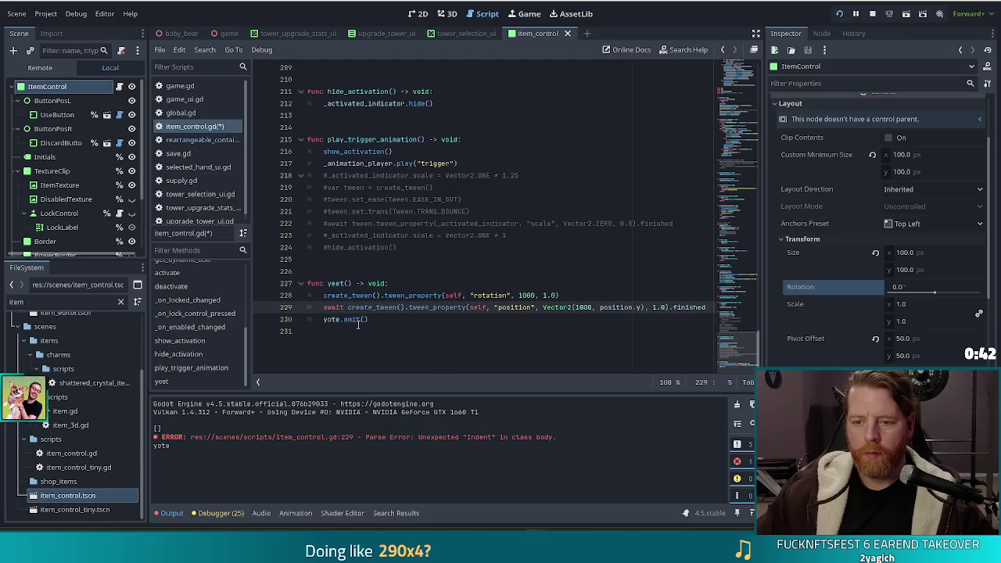
key(Return)
key(Return)
key(Up)
text(print("yote"))
key(ctrl+s)
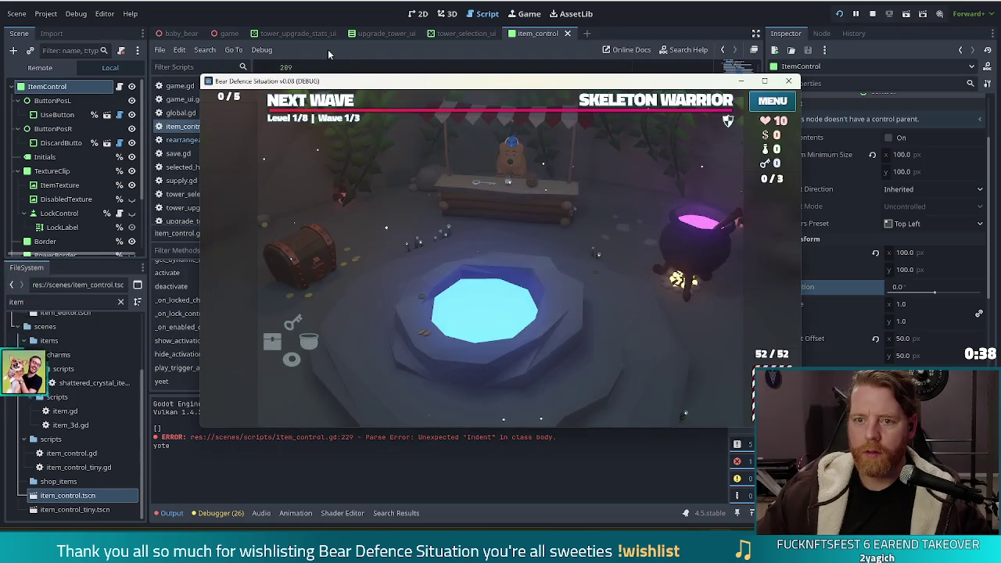
In the running game, add a Girlboss wish from the console and discard it
key(grave)
key(Up)
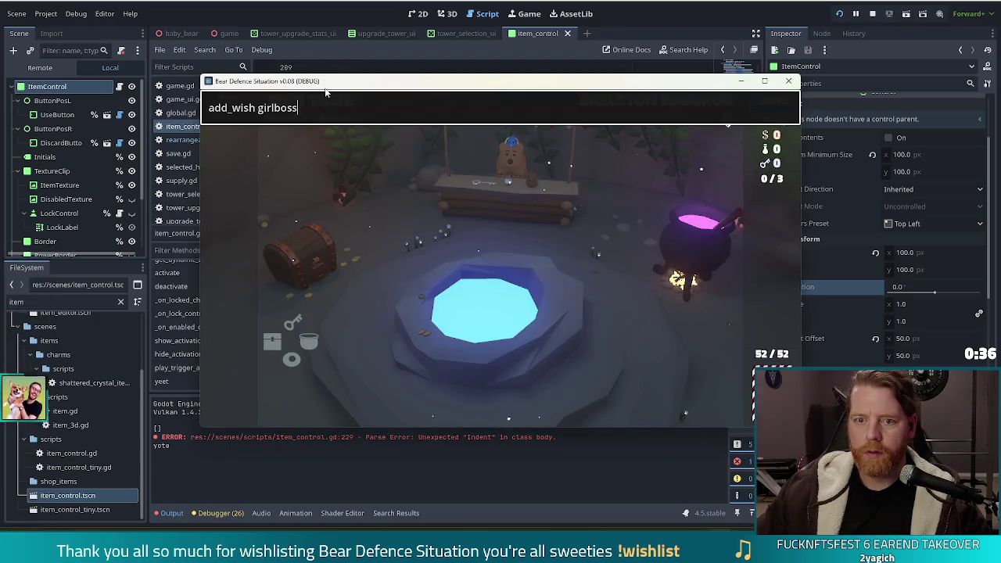
key(Return)
key(Escape)
click(246, 274)
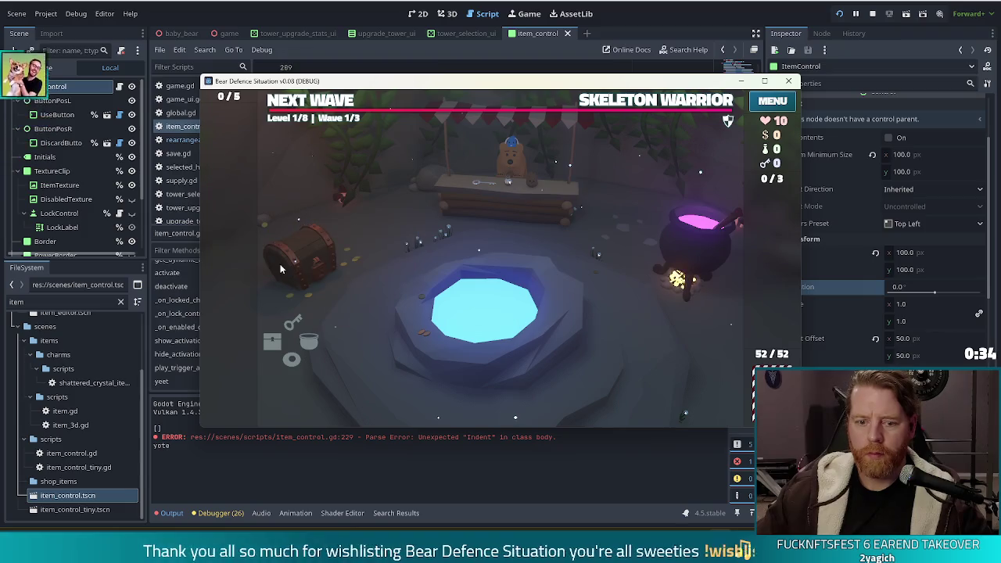
Place print("yote") after the awaited tween, just before yote.emit(), and rerun the game
click(435, 314)
drag(527, 319, 564, 295)
key(BackSpace)
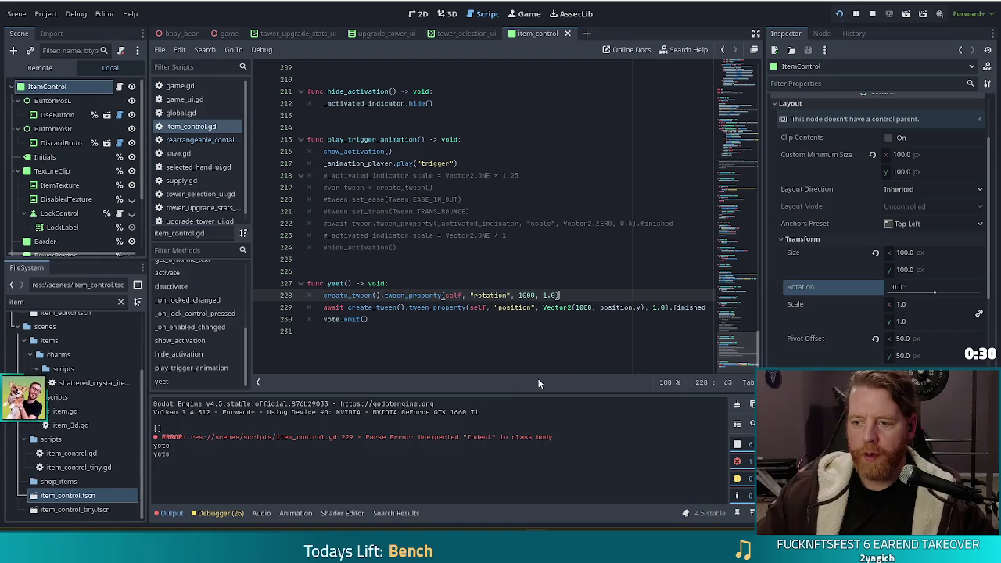
key(ctrl+z)
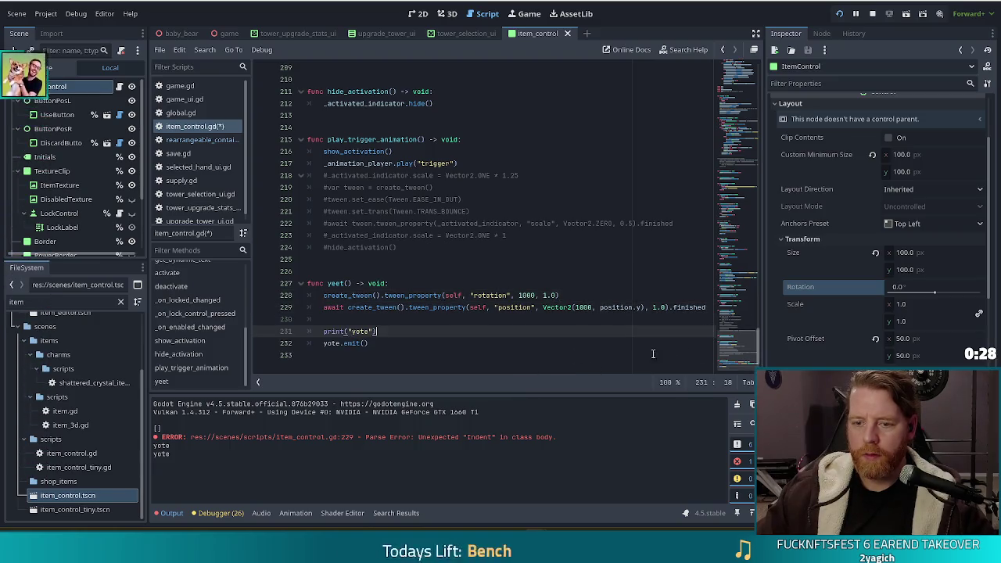
key(F5)
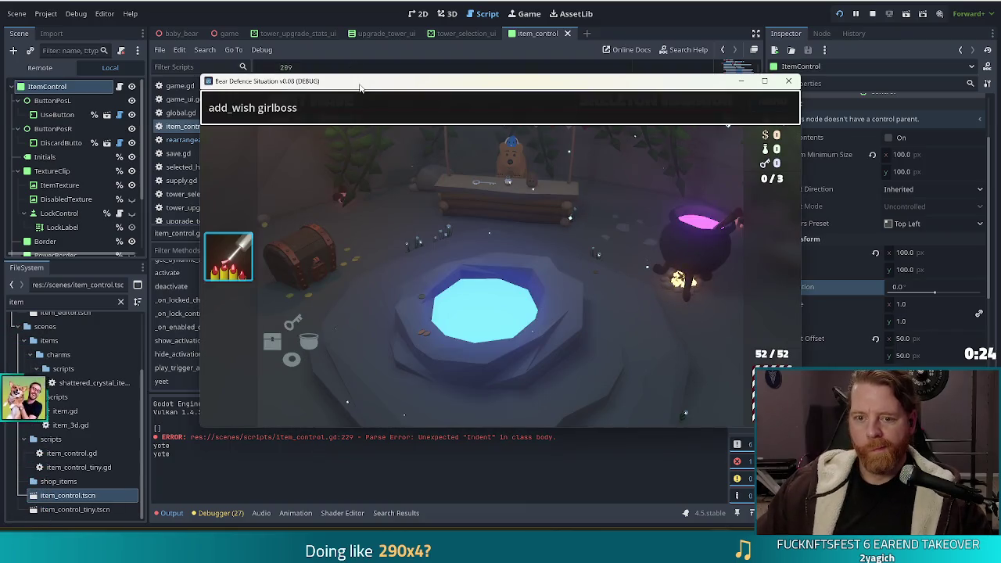
Discard the Girlboss card again, stop the game, and open rearrangeable_container.gd
click(229, 256)
click(272, 258)
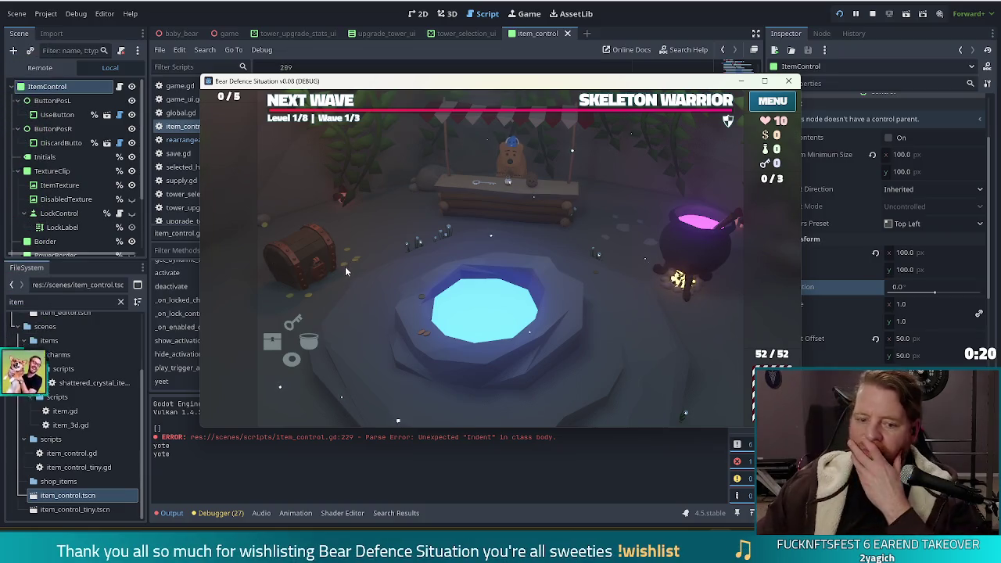
key(F8)
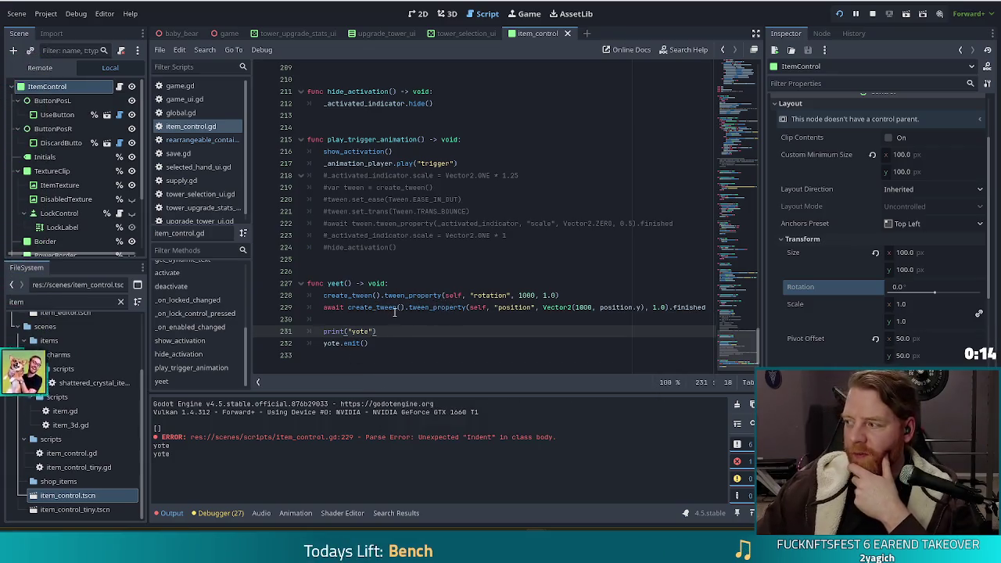
mouse_move(395, 312)
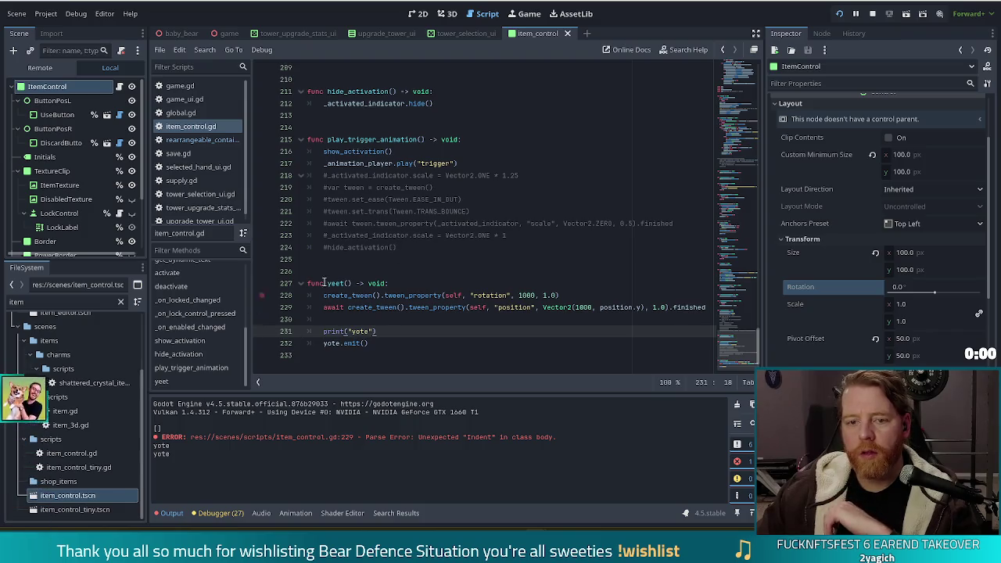
click(189, 138)
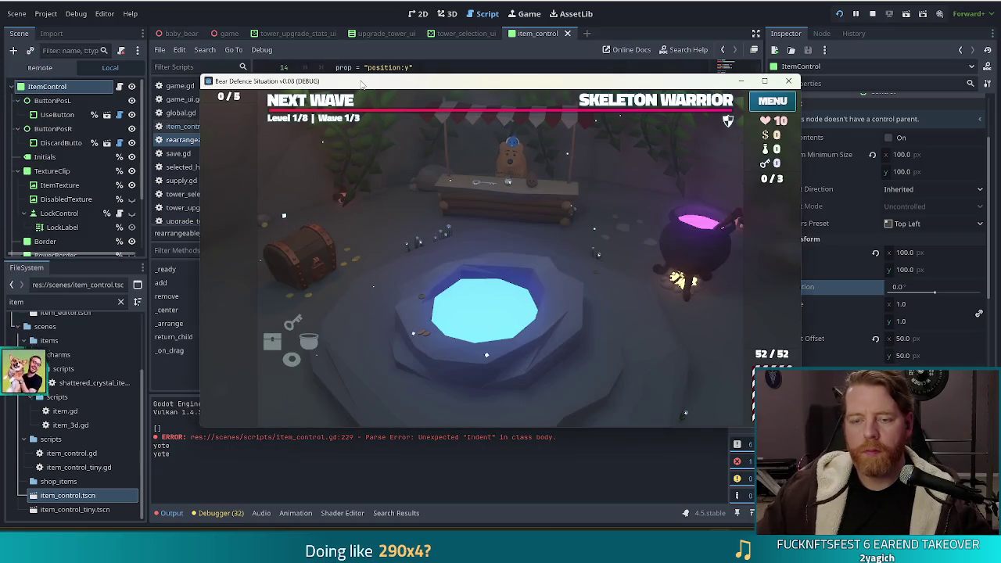
Add a Girlboss wish via the console, discard it to watch it fly off, then stop the game
key(grave)
key(Return)
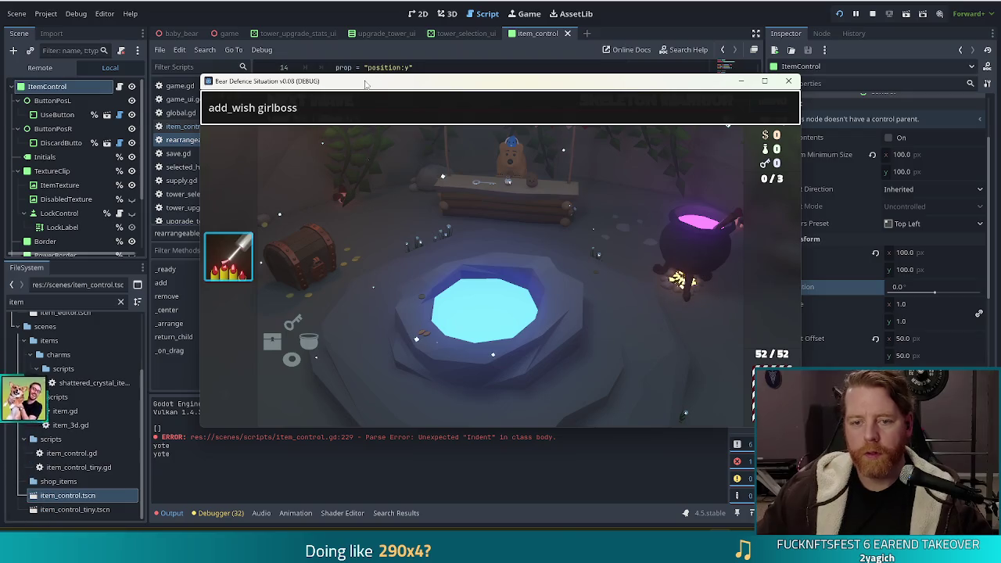
key(grave)
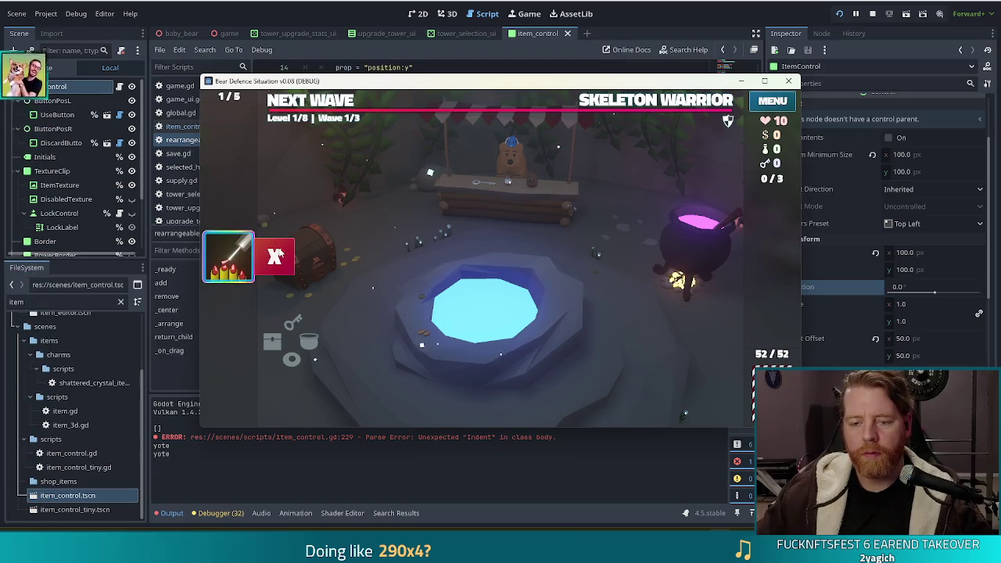
click(280, 252)
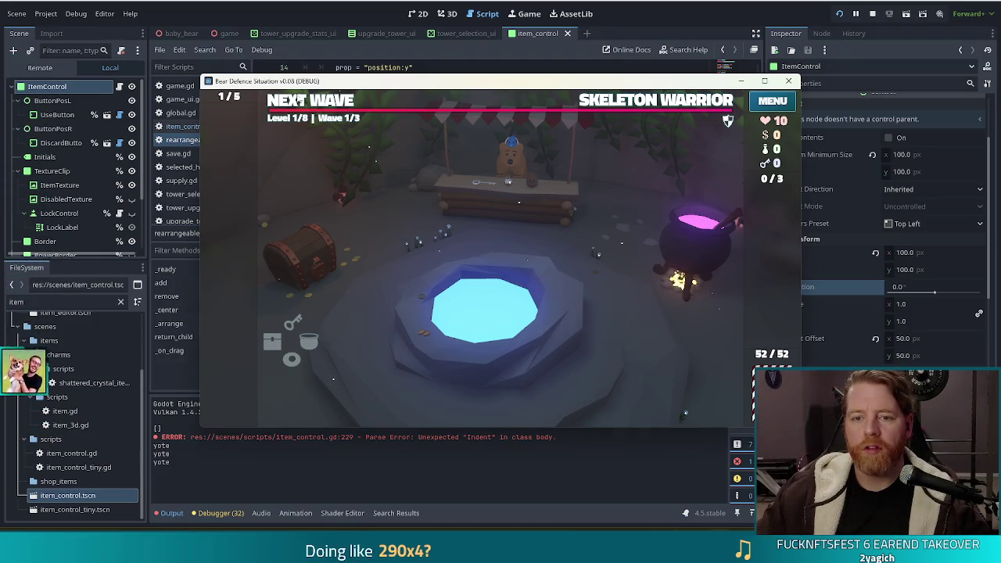
key(F8)
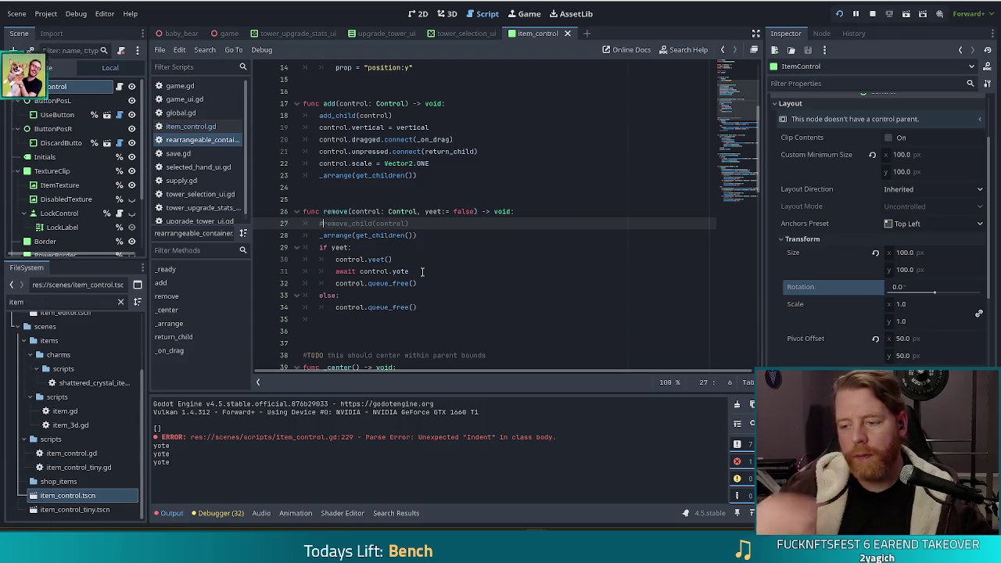
Run add_wish girlboss in the game, discard the card, and return to the script editor
key(grave)
text(add_wish girlboss)
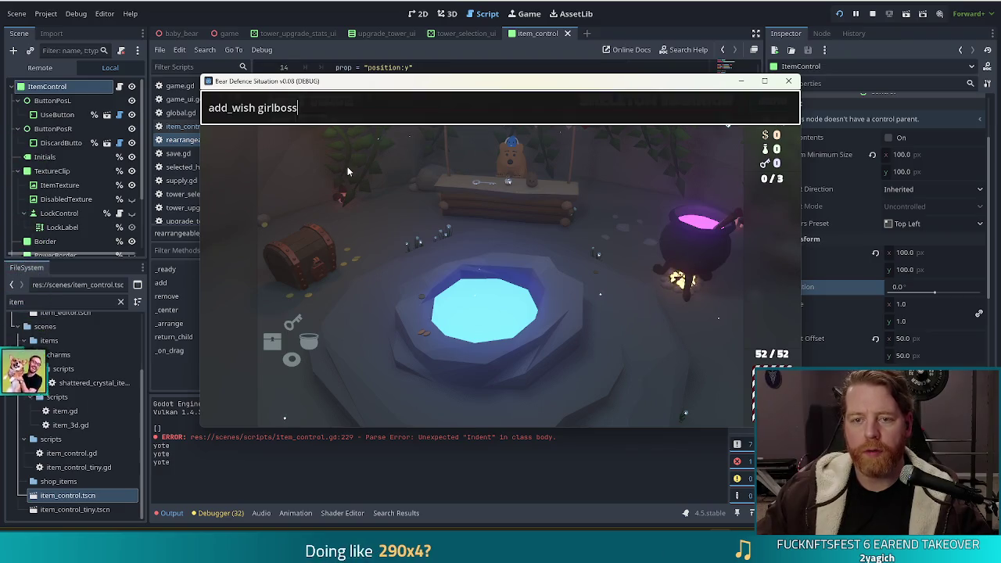
key(Return)
key(grave)
click(230, 258)
click(277, 258)
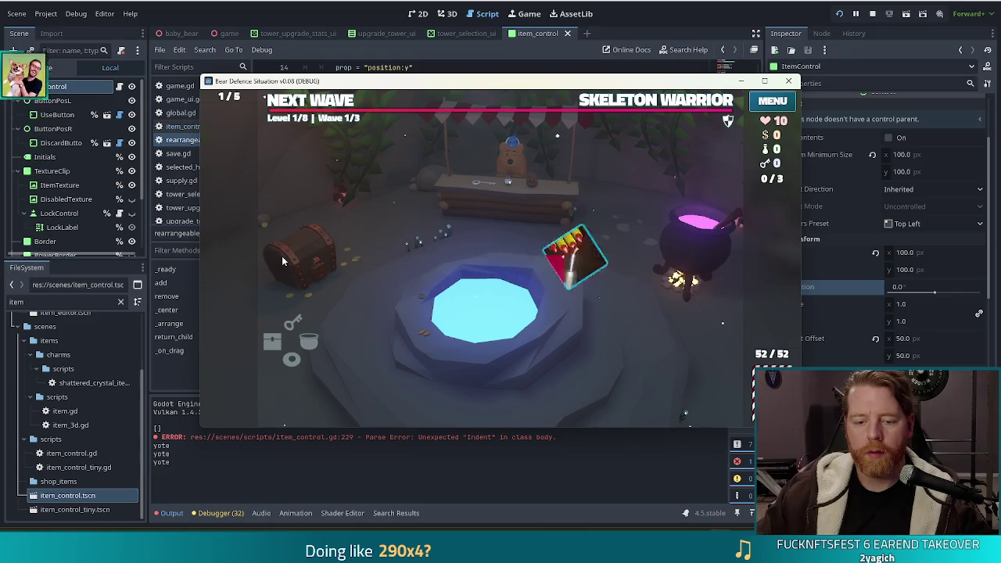
key(alt+Tab)
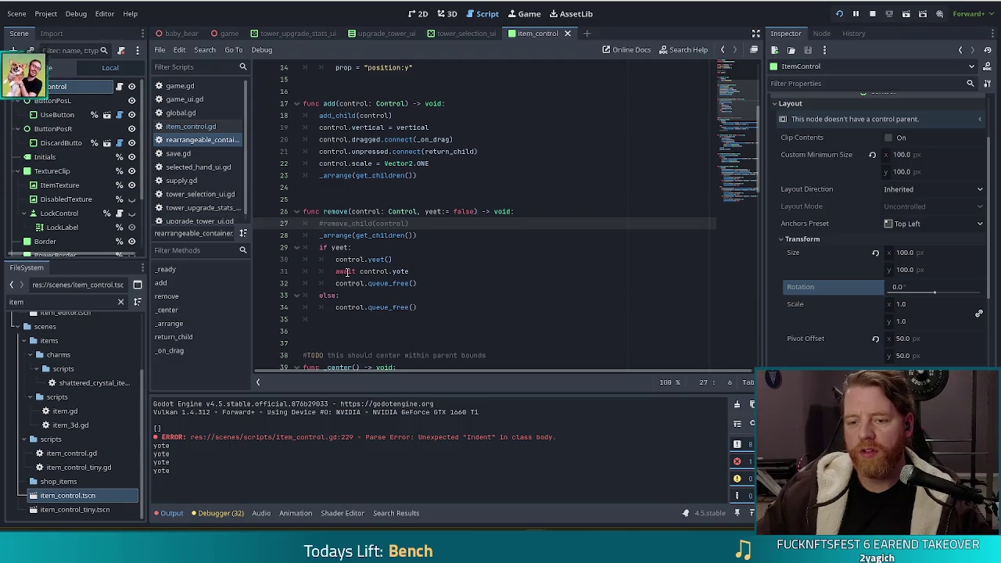
Uncomment remove_child(control) and move it into the else branch of remove()
key(ctrl+k)
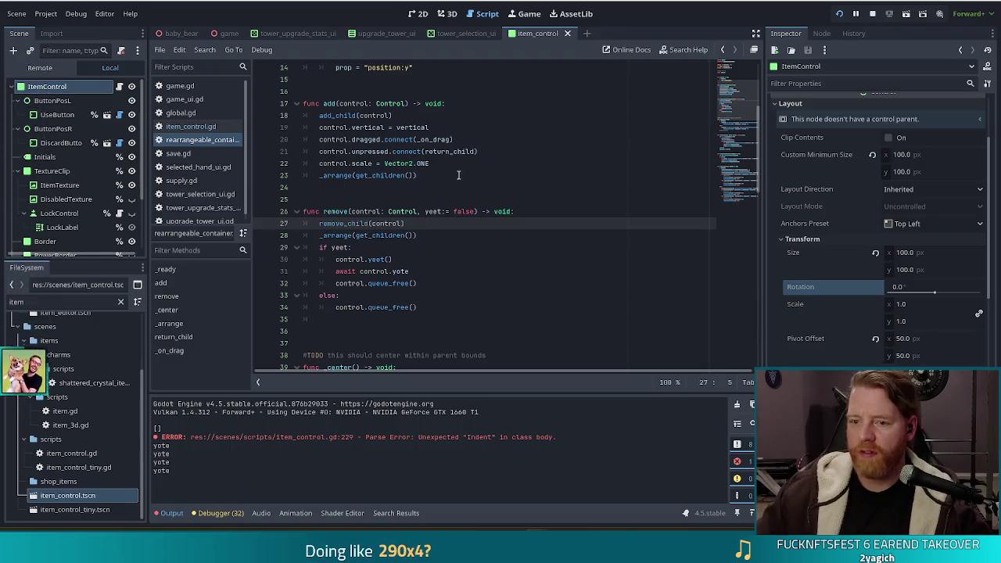
drag(523, 222, 531, 212)
key(ctrl+c)
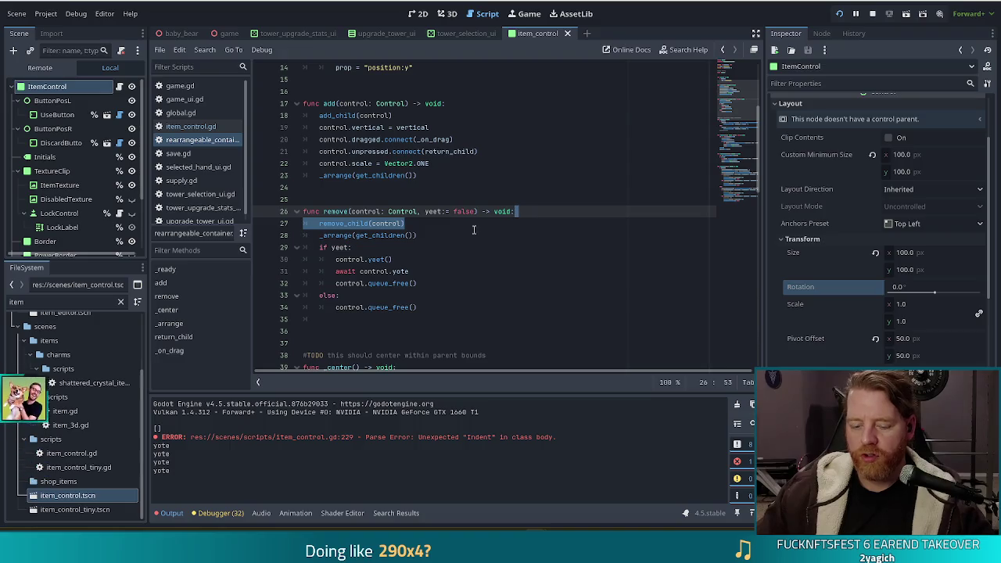
key(BackSpace)
click(369, 283)
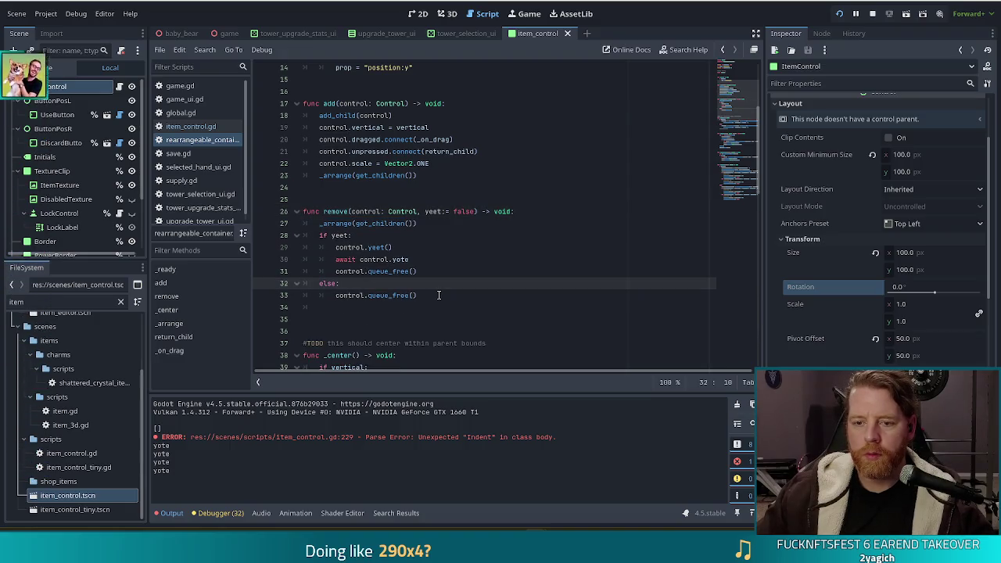
key(Return)
key(ctrl+v)
key(Home)
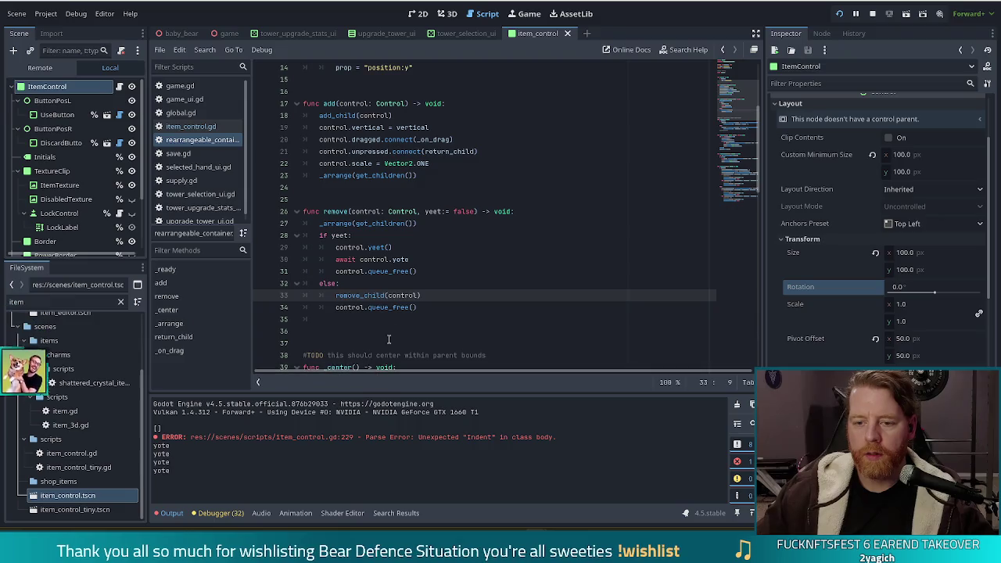
Add an indented remove_child(control) under the if yeet branch as well
click(401, 307)
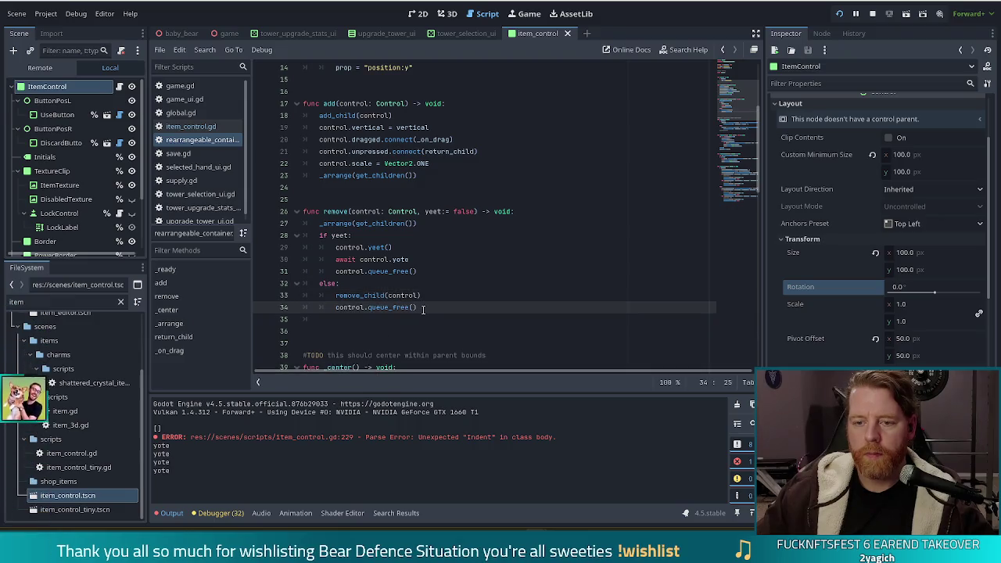
click(356, 235)
key(Return)
key(ctrl+v)
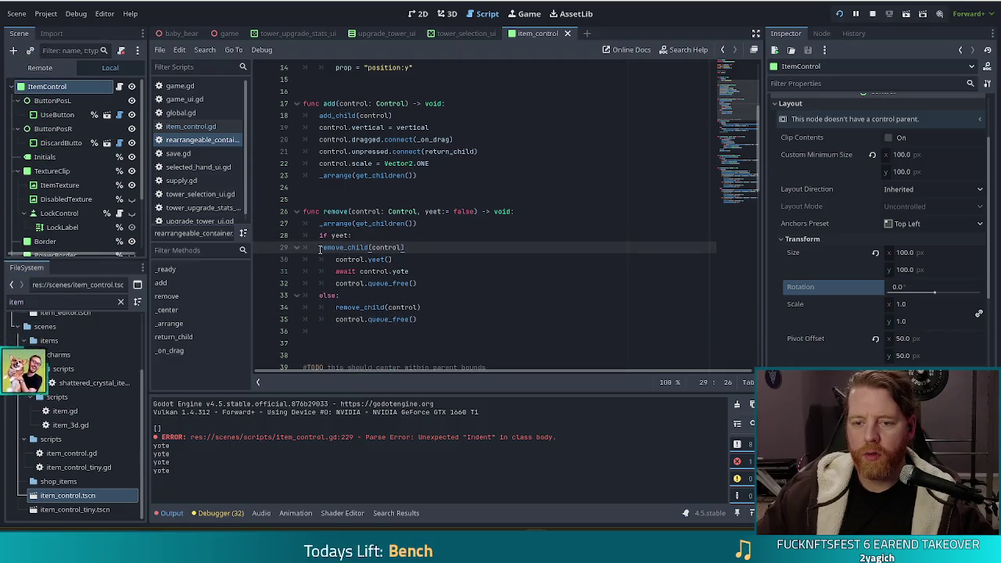
key(Tab)
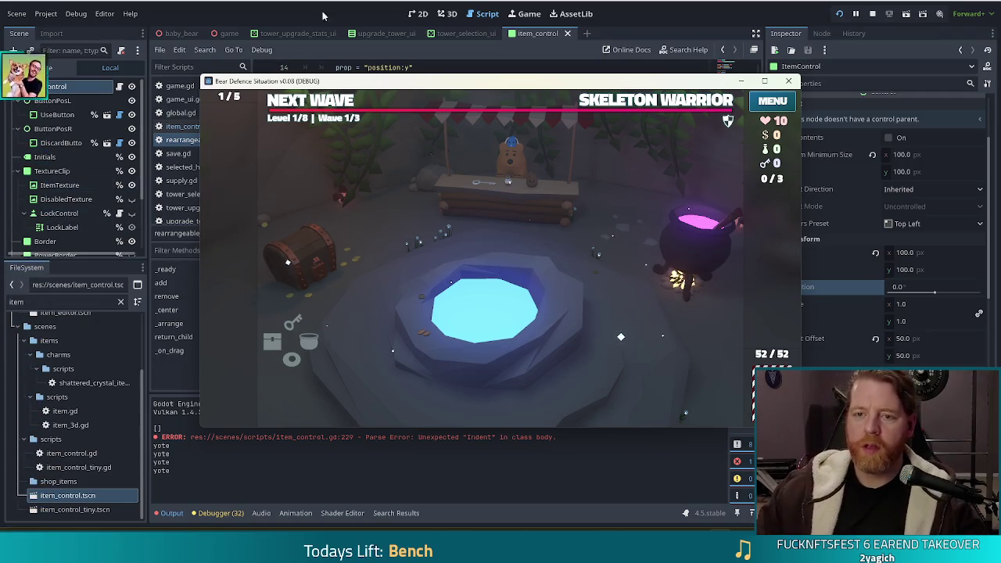
key(F8)
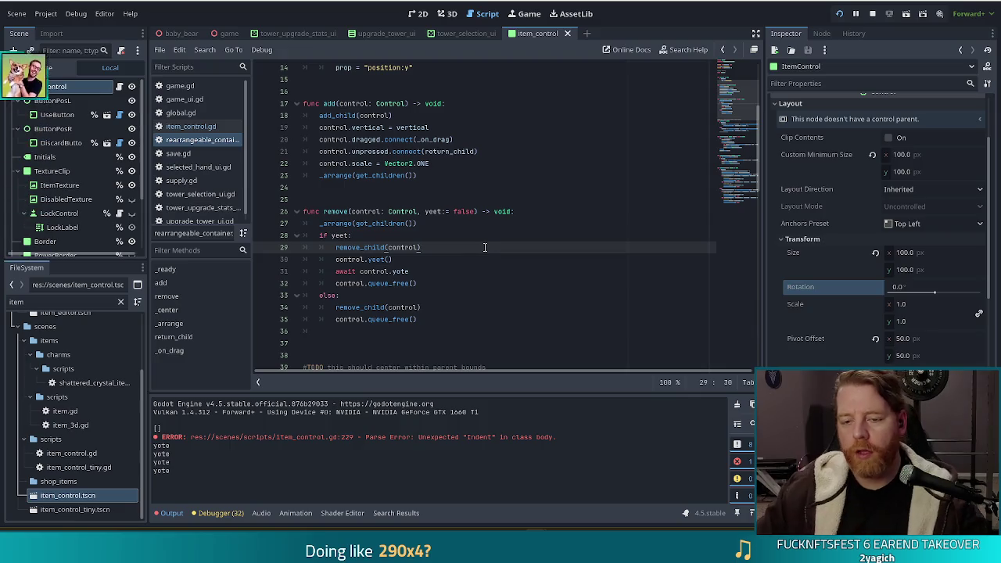
Add Global.game.add_child(control) after remove_child in the yeet branch
key(Return)
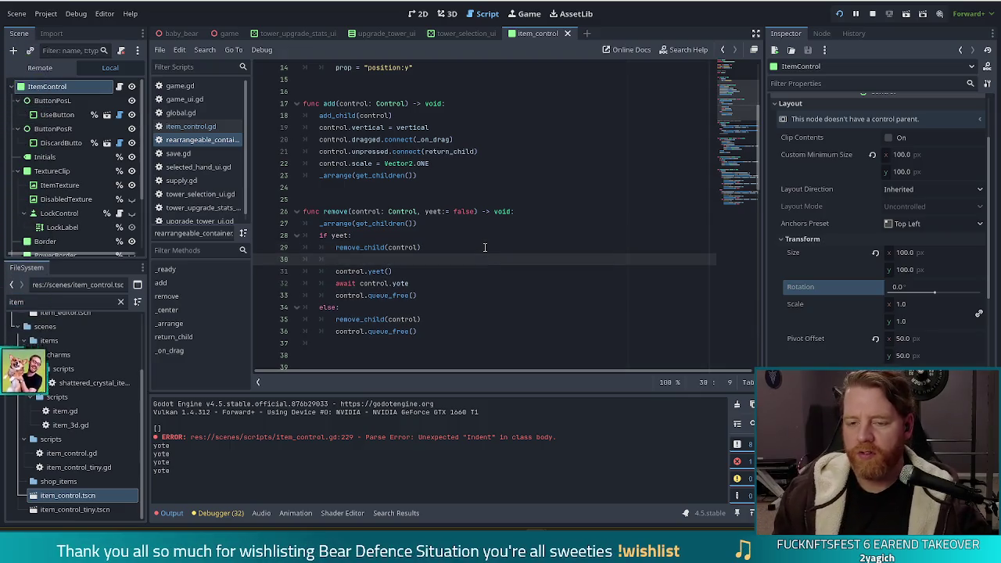
text(cl)
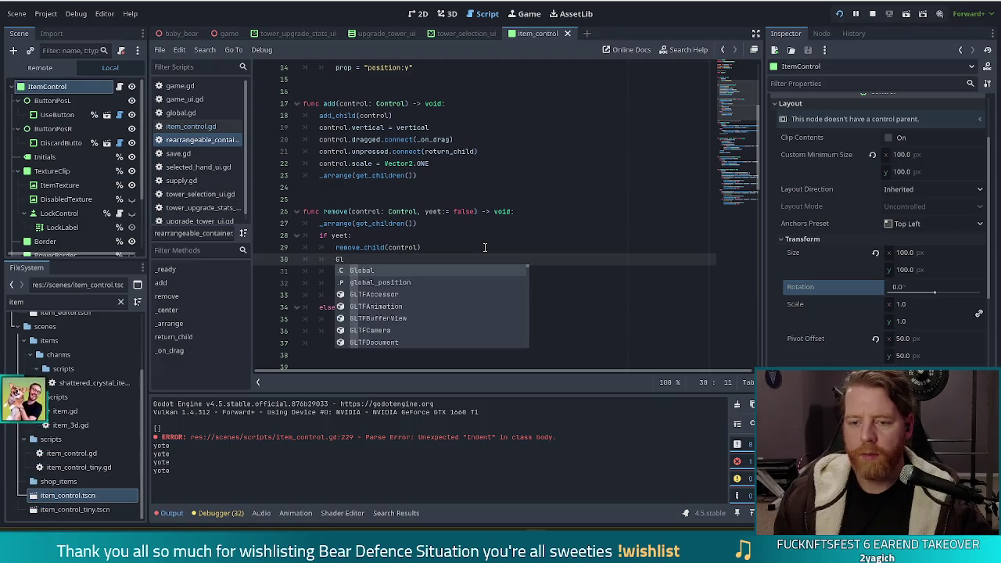
key(Return)
text(.game.add_ch)
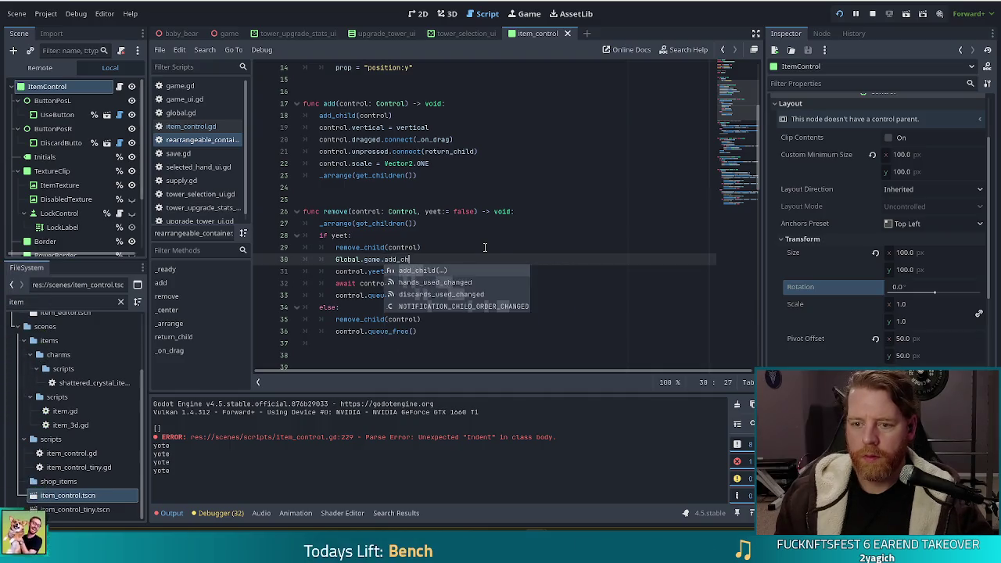
key(Return)
text(ntrol)
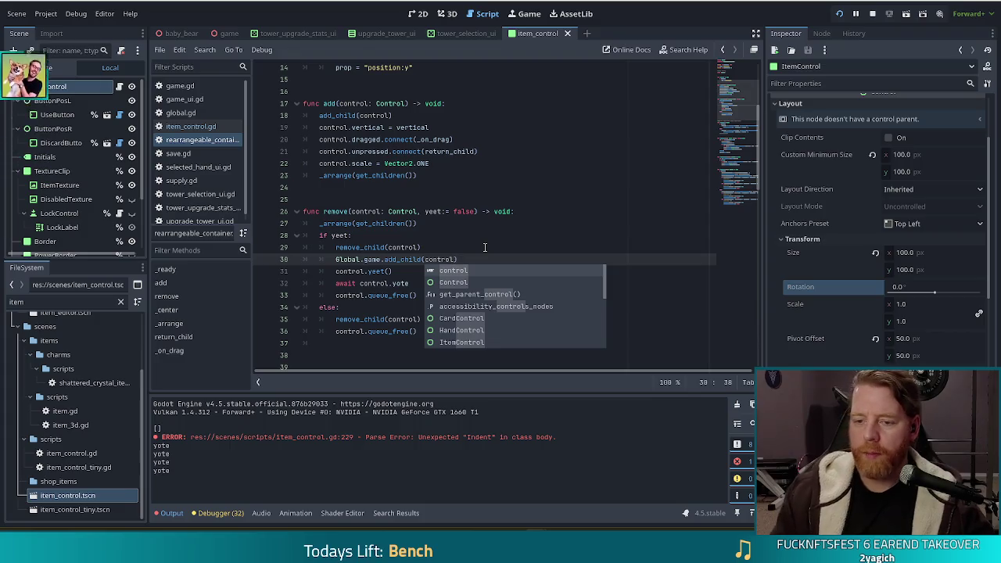
key(alt+Left)
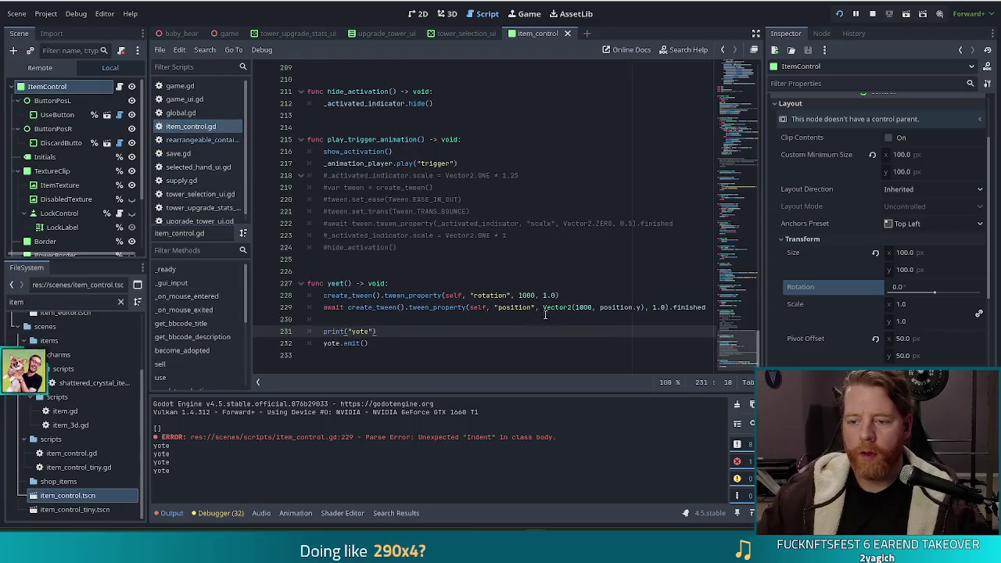
Change the rotation tween value from 1000 to 100 and test by discarding a Girlboss wish
double_click(532, 295)
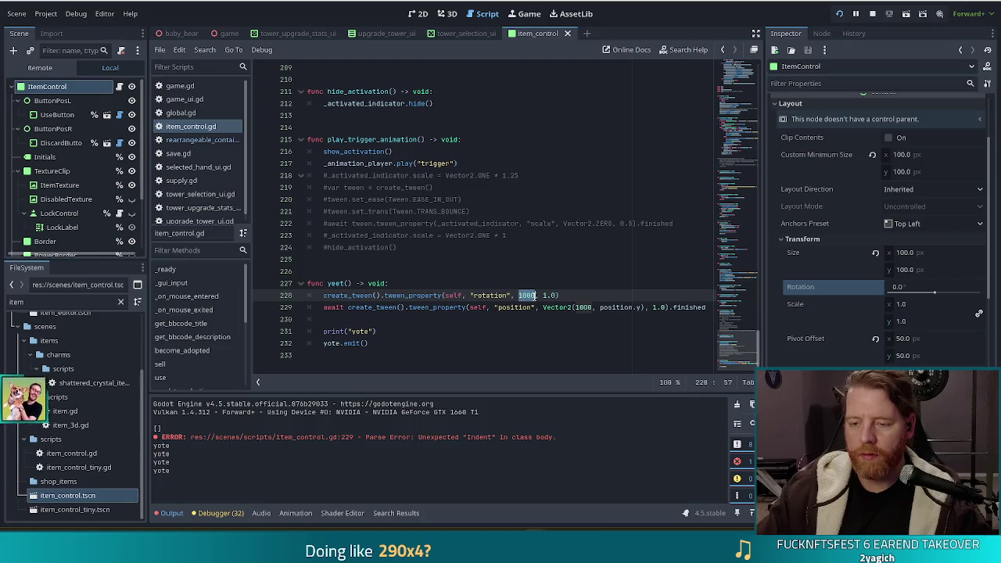
text(100)
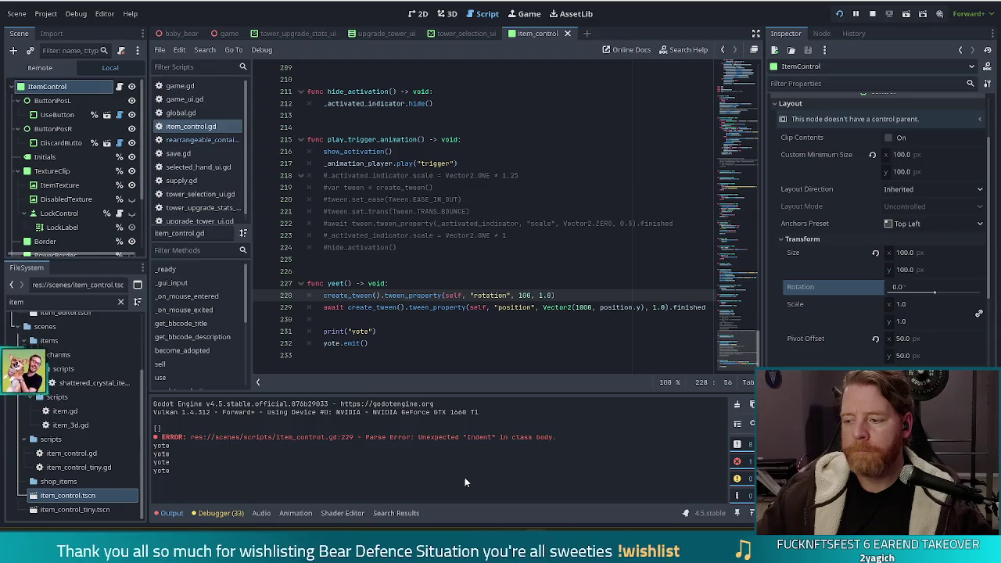
key(F5)
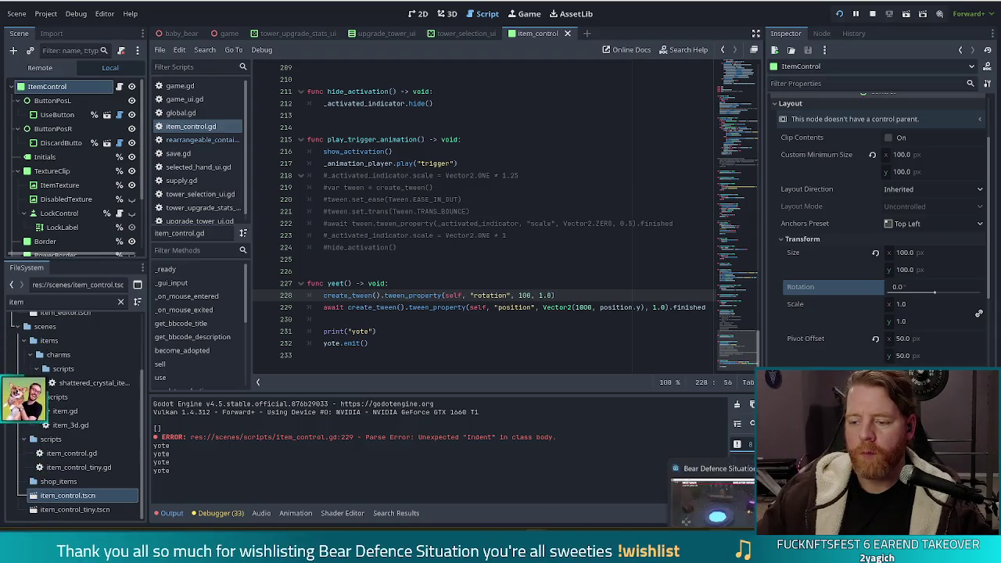
text(add_wish girlboss)
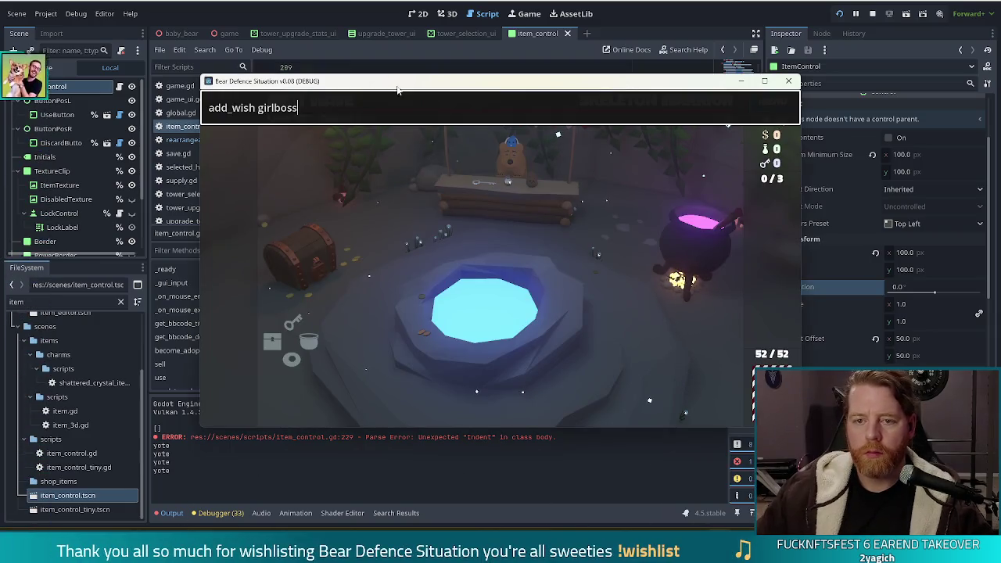
key(Return)
key(Escape)
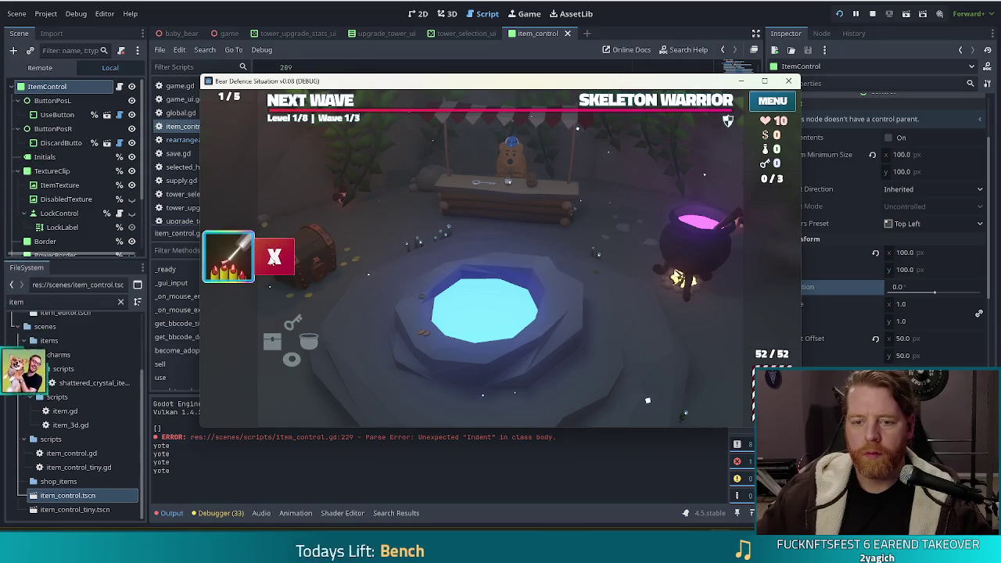
click(268, 257)
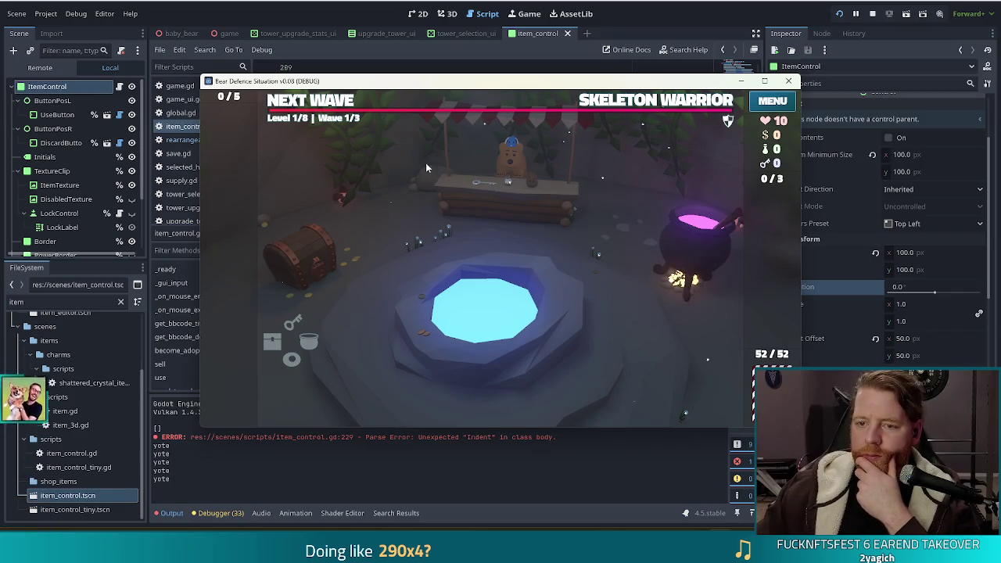
Trim the rotation value to 1, retest with add_wish girlboss, and close the game
key(alt+Tab)
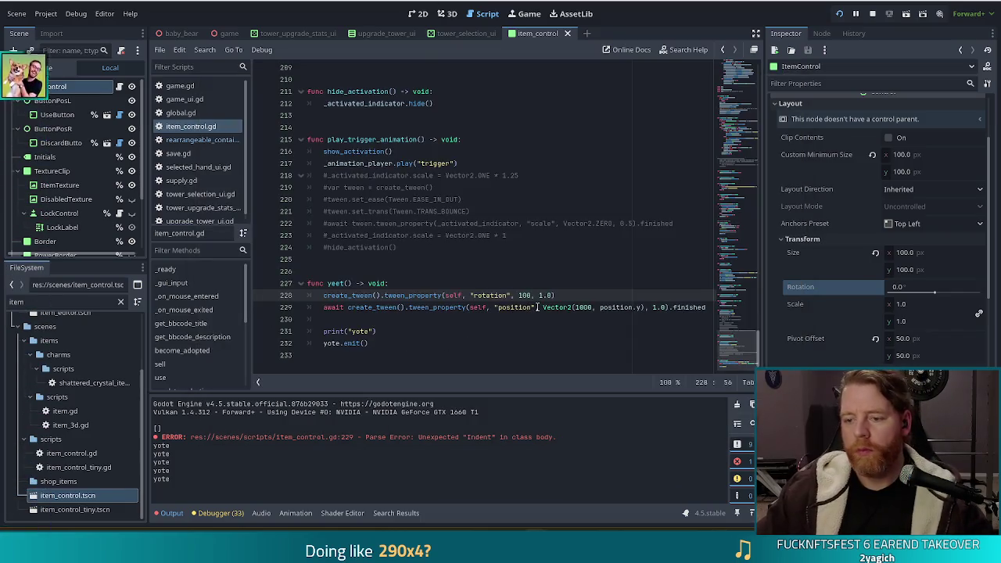
key(BackSpace)
key(BackSpace)
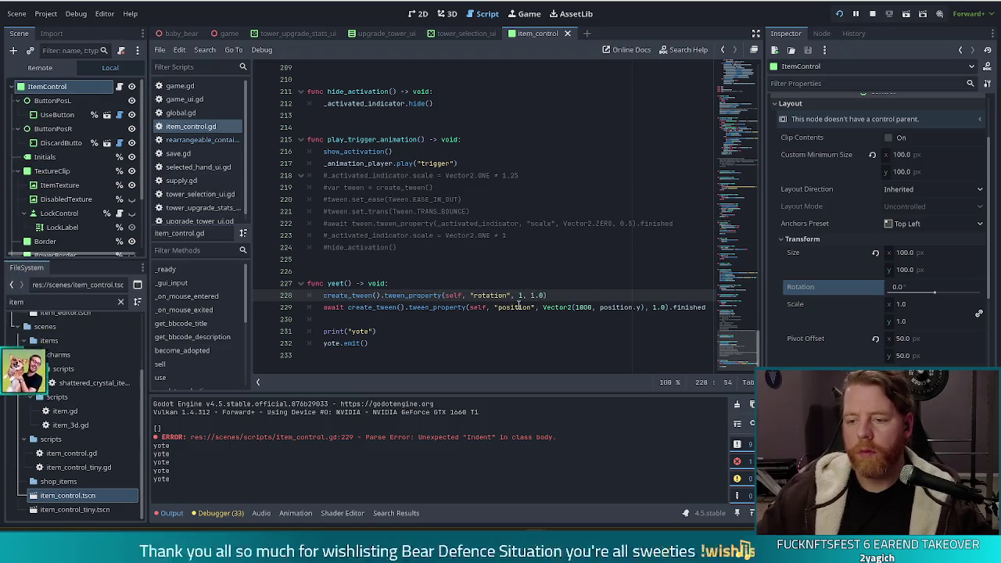
key(alt+Tab)
key(alt+Tab)
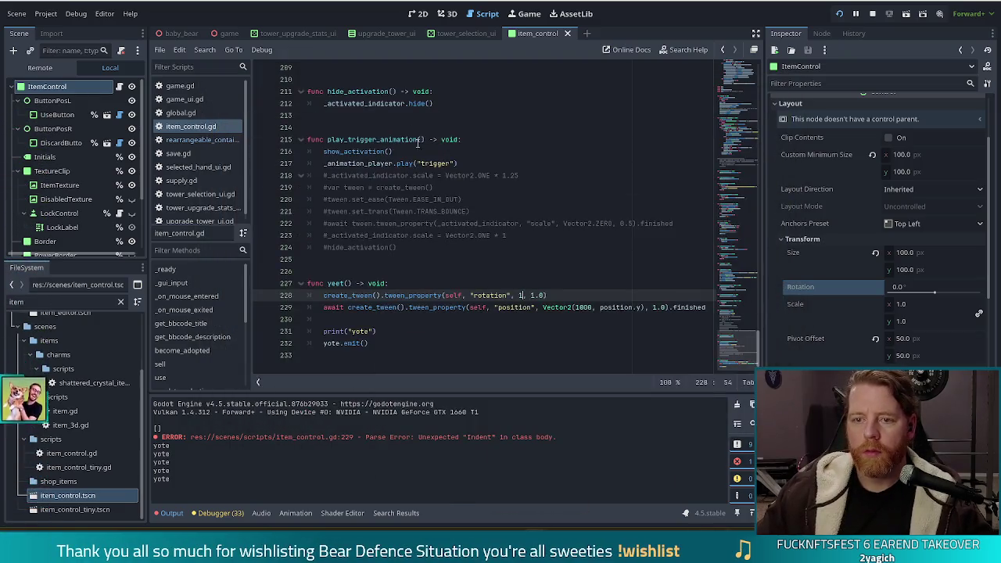
key(alt+Tab)
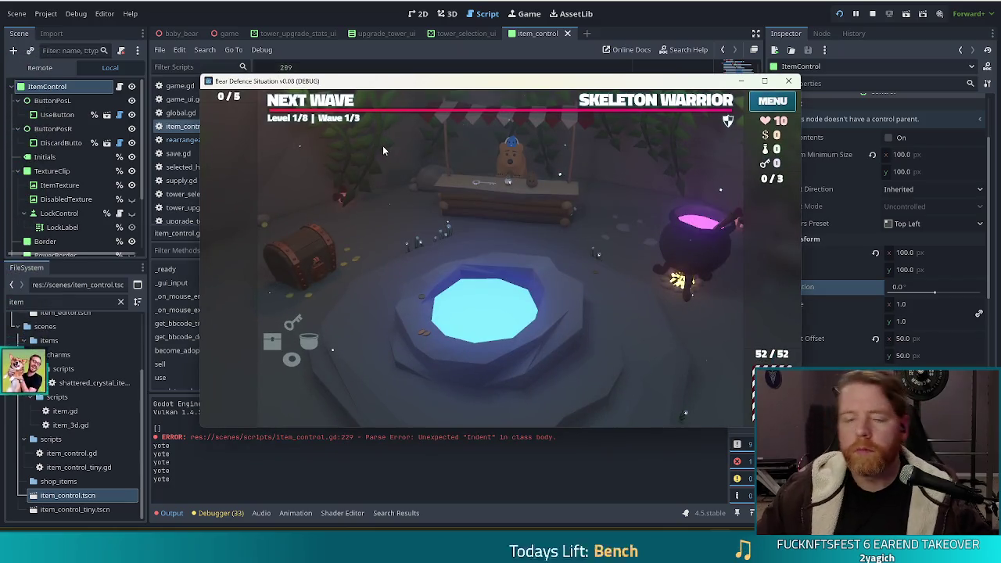
key(grave)
key(Return)
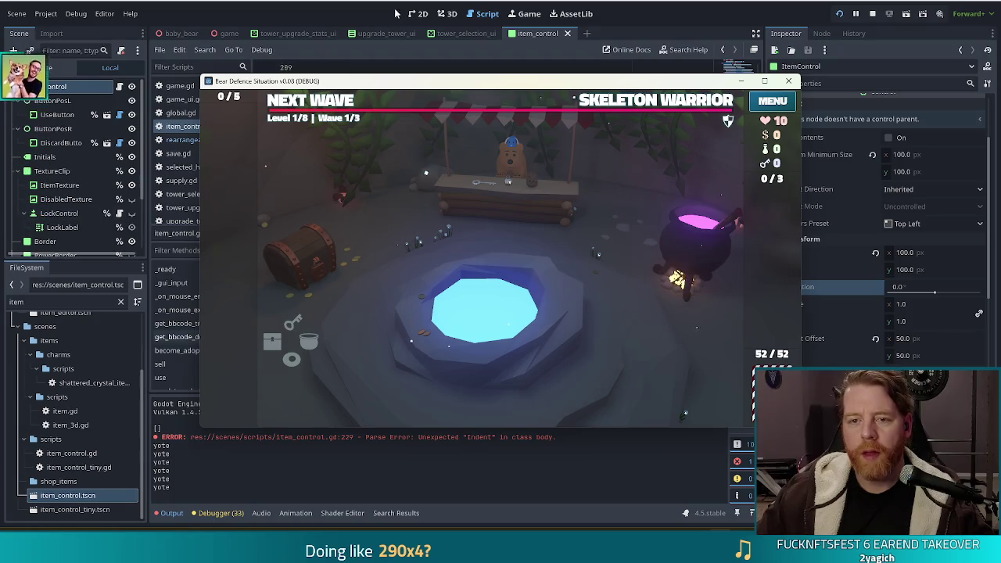
key(F8)
click(488, 307)
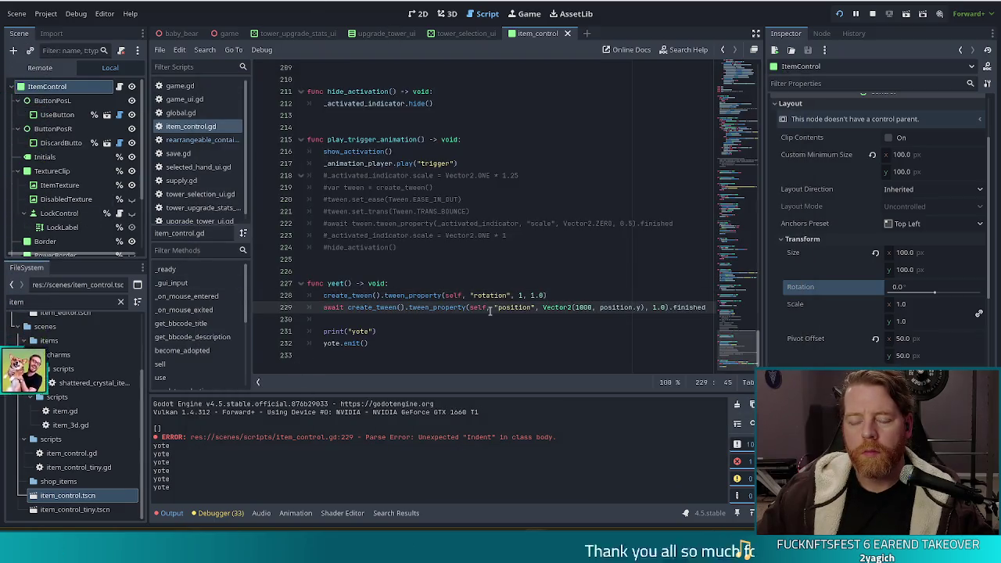
Insert a deactivate() call as the first line of yeet()
scroll(538, 289, up, 4)
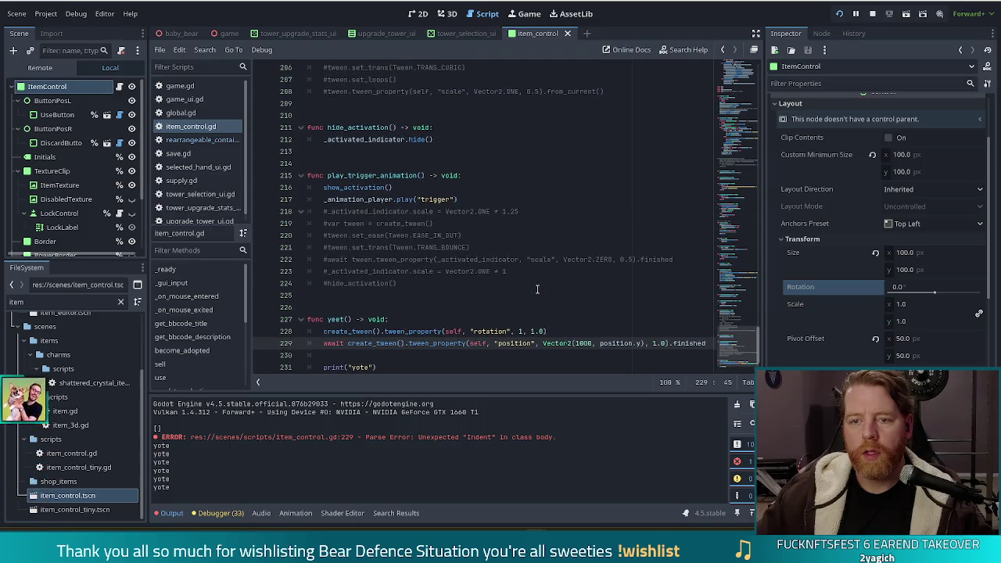
scroll(537, 289, up, 7)
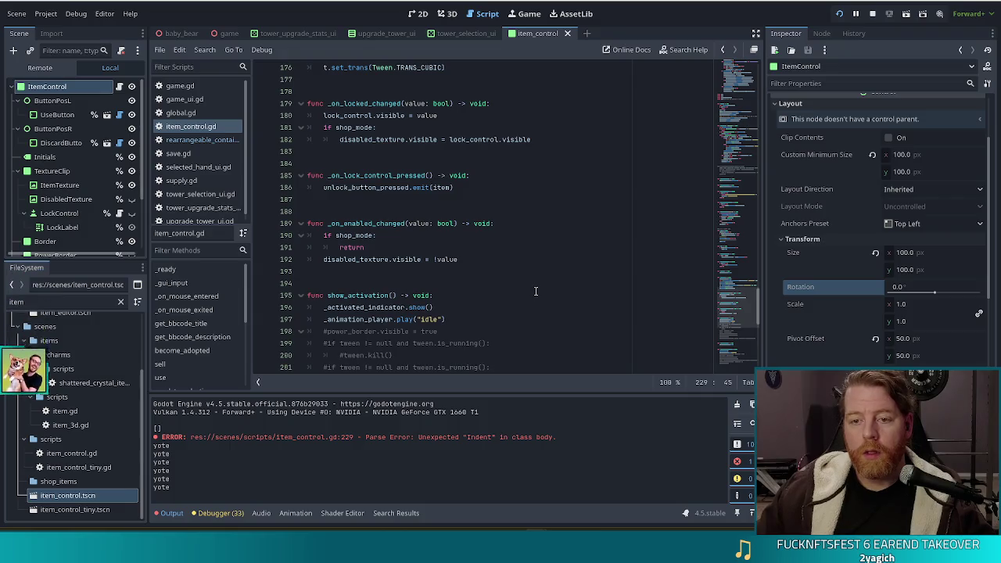
scroll(536, 291, up, 7)
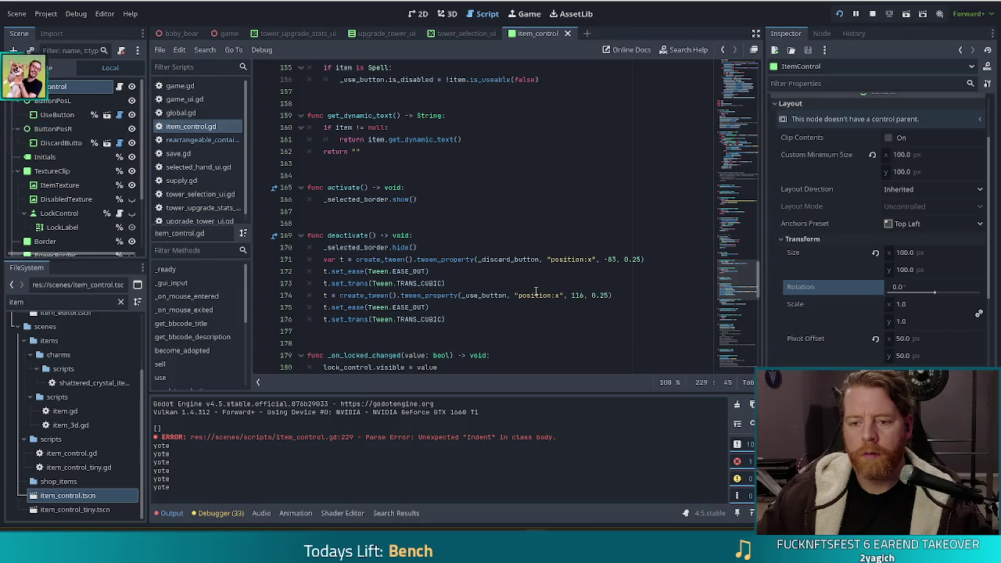
scroll(536, 291, down, 18)
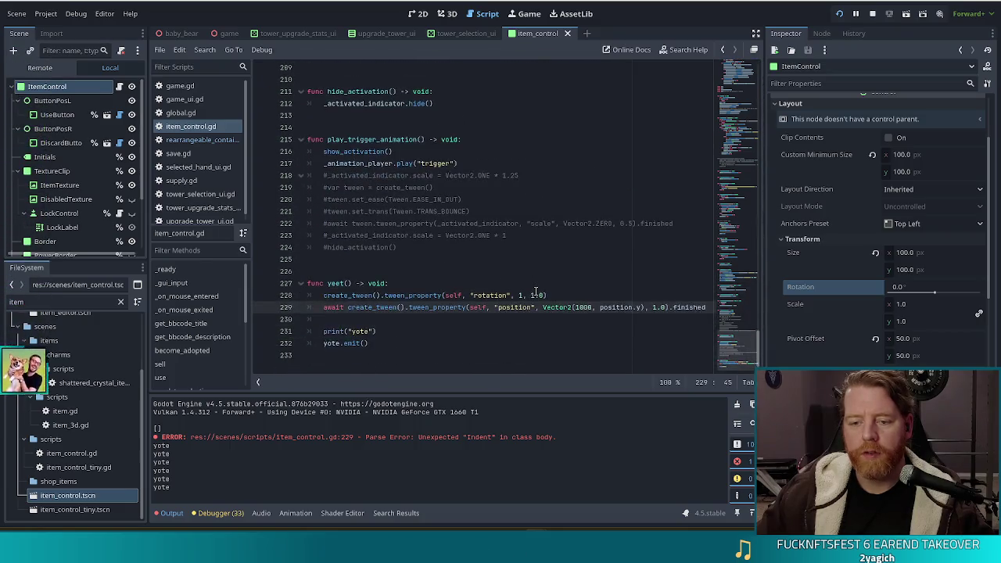
click(410, 285)
key(Return)
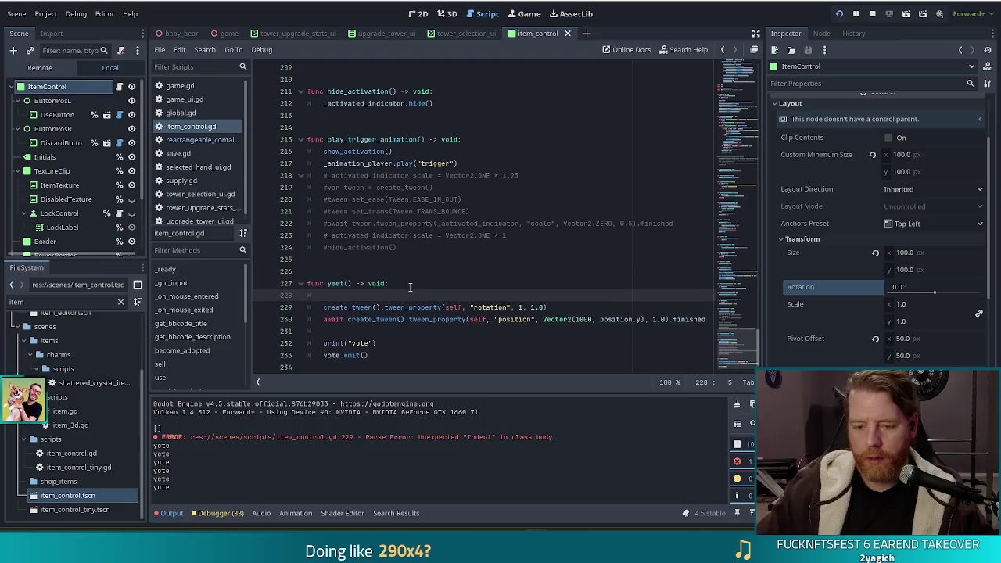
text(dea)
key(Return)
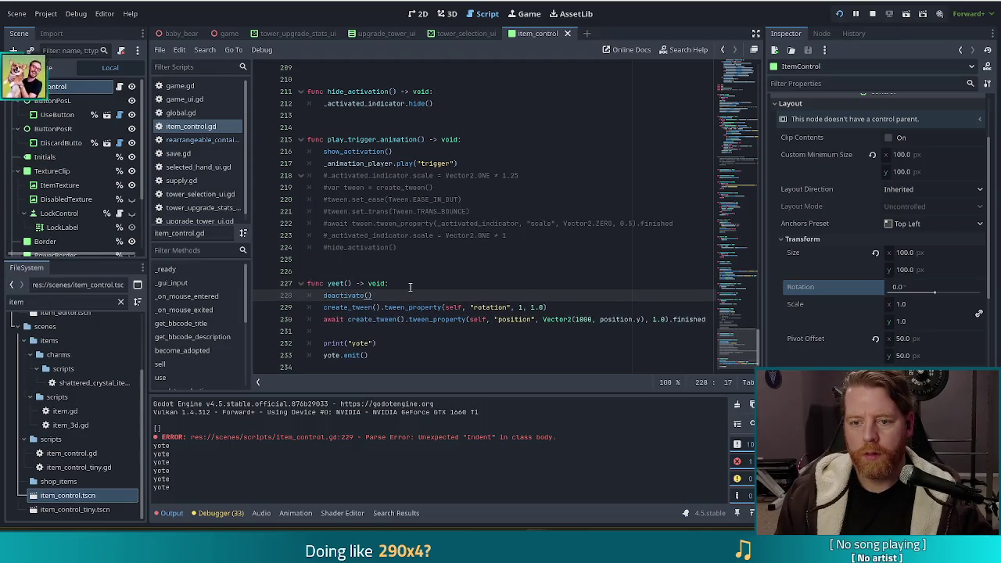
Run the game, add a gimbals wish, discard it, and close the game
key(F5)
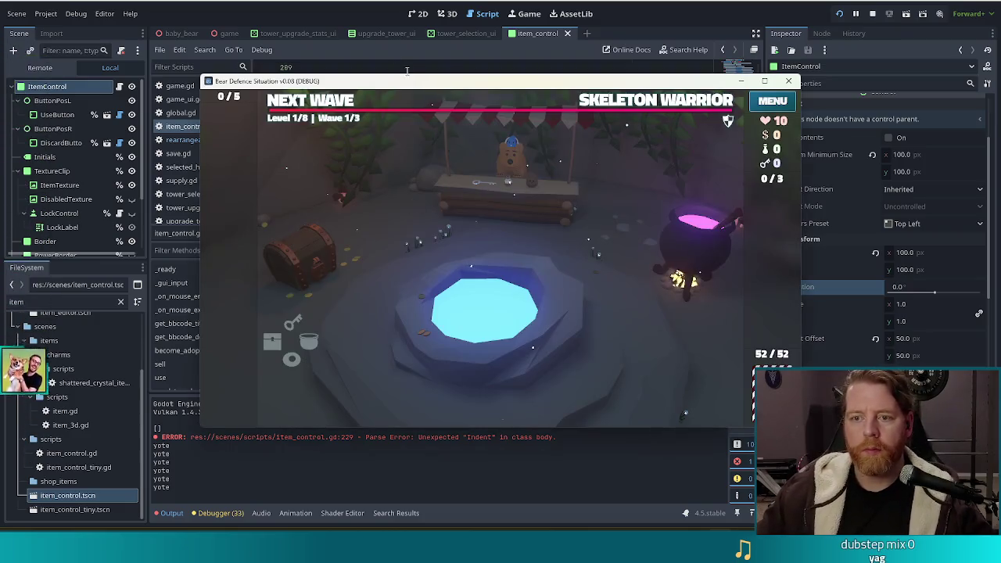
text(add_wish gimbals)
key(Return)
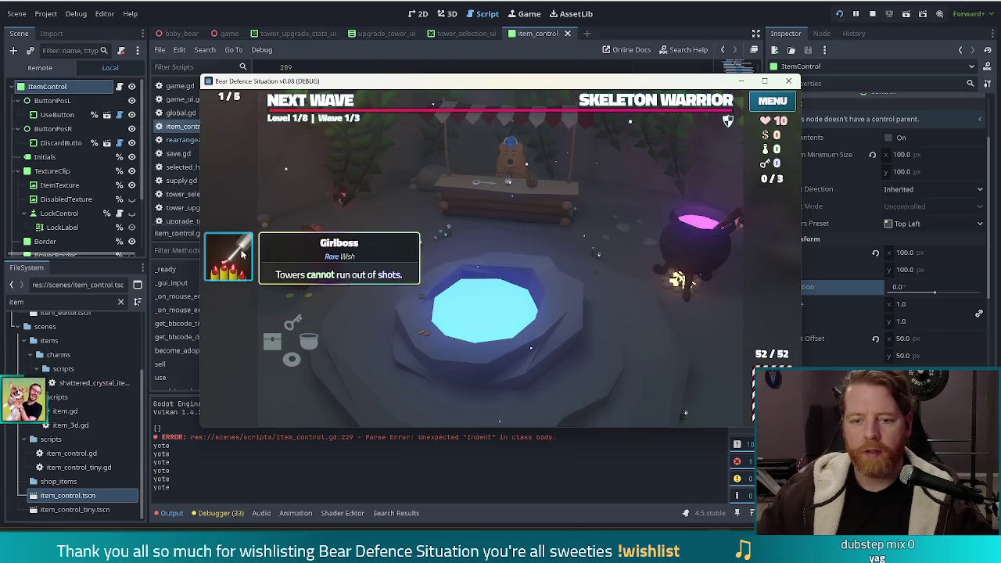
click(291, 262)
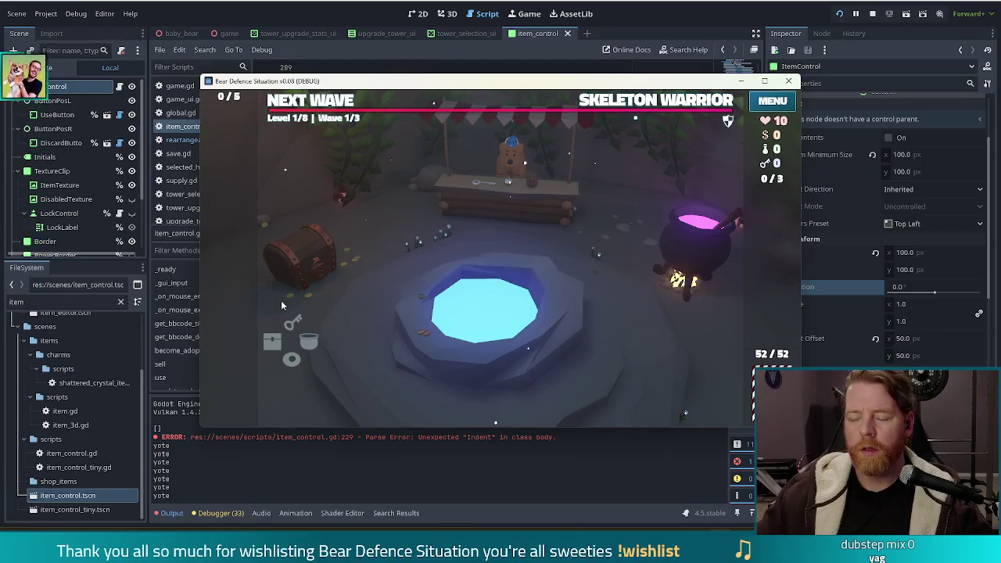
click(437, 293)
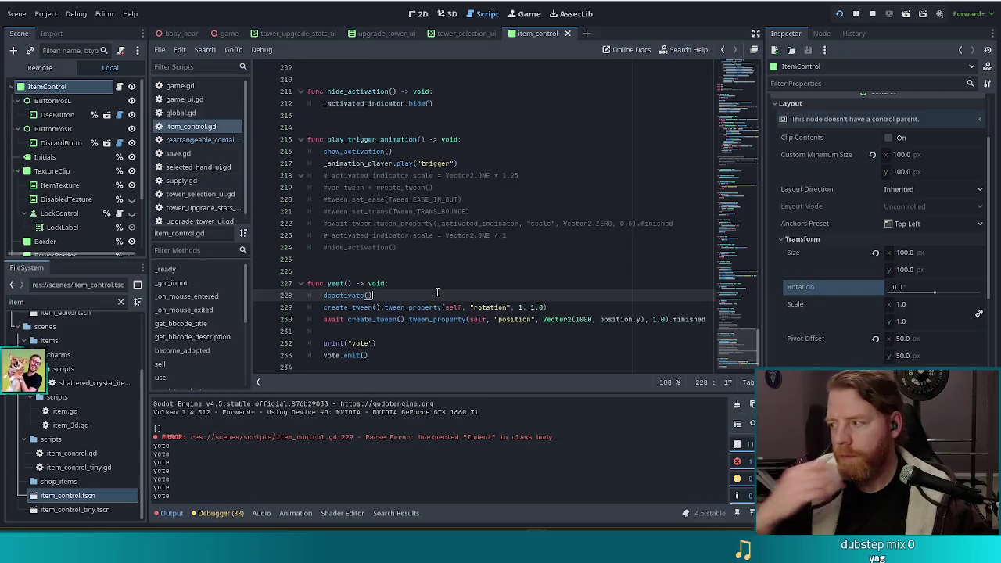
Add _use_button.hide() on a new line after deactivate()
key(Return)
text(use)
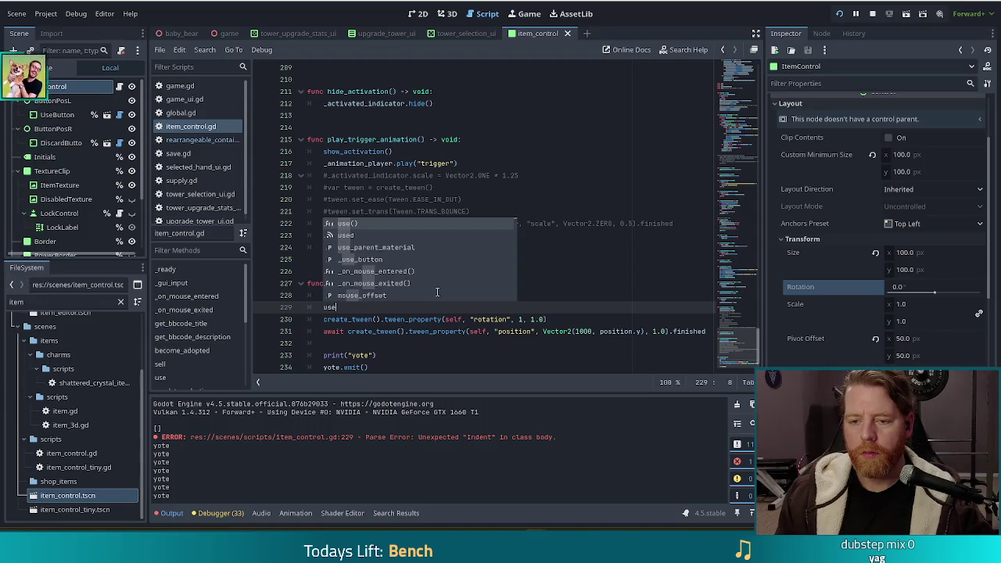
key(Down)
key(Down)
key(Down)
key(Return)
text(.)
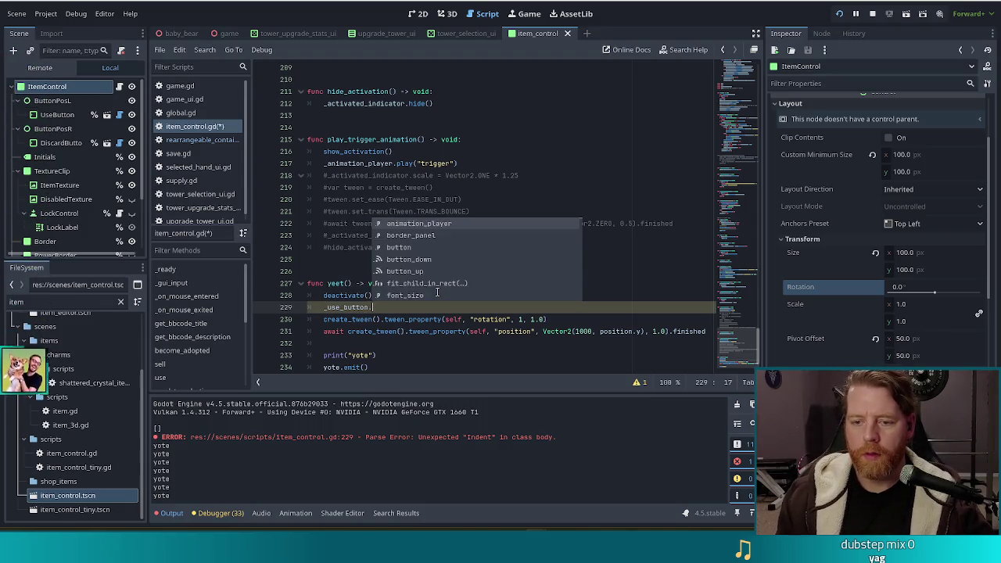
text(hi)
key(Down)
key(Return)
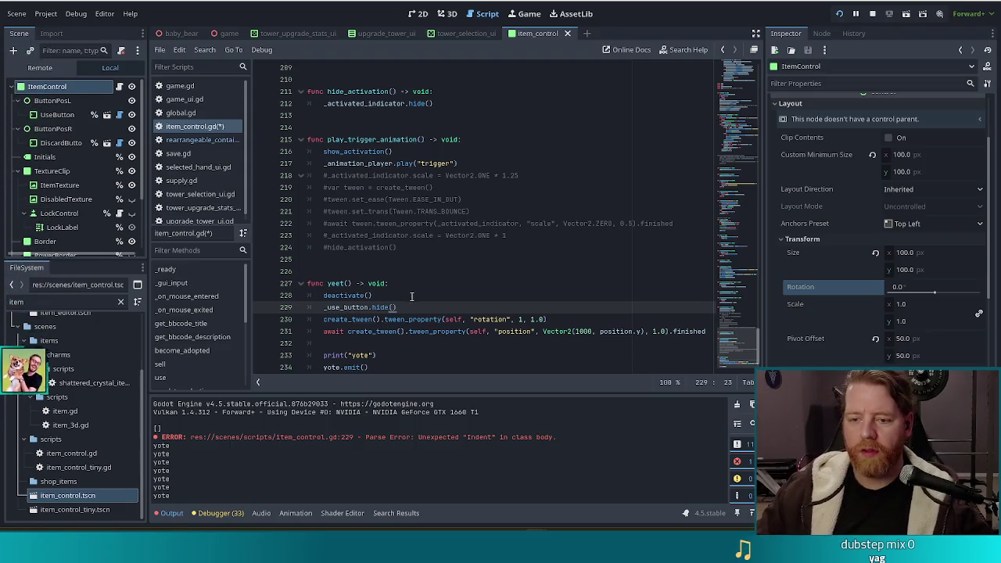
Start a second button line, replacing a wrong _sell_button completion
key(Return)
text(_sell)
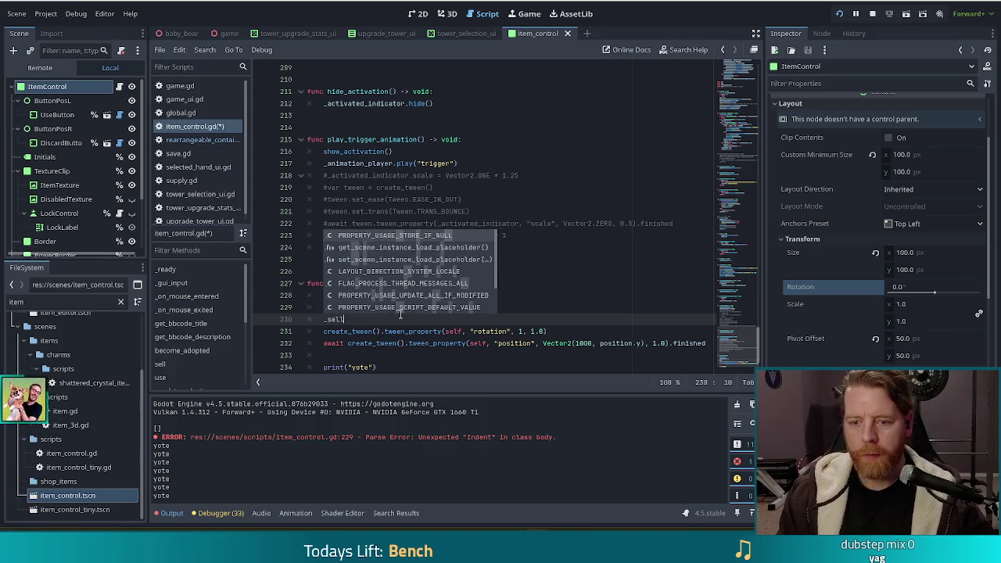
text(_button)
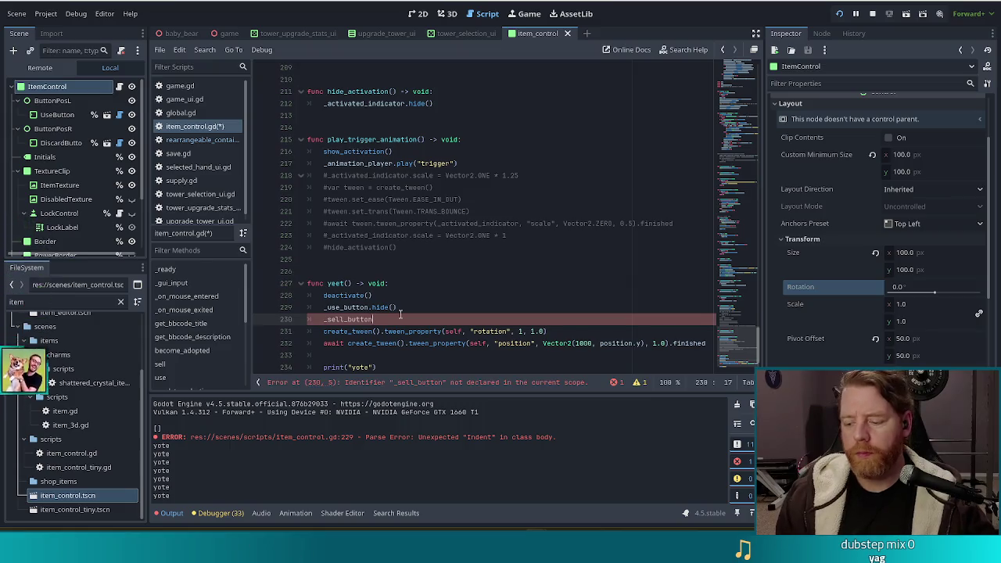
key(shift+Home)
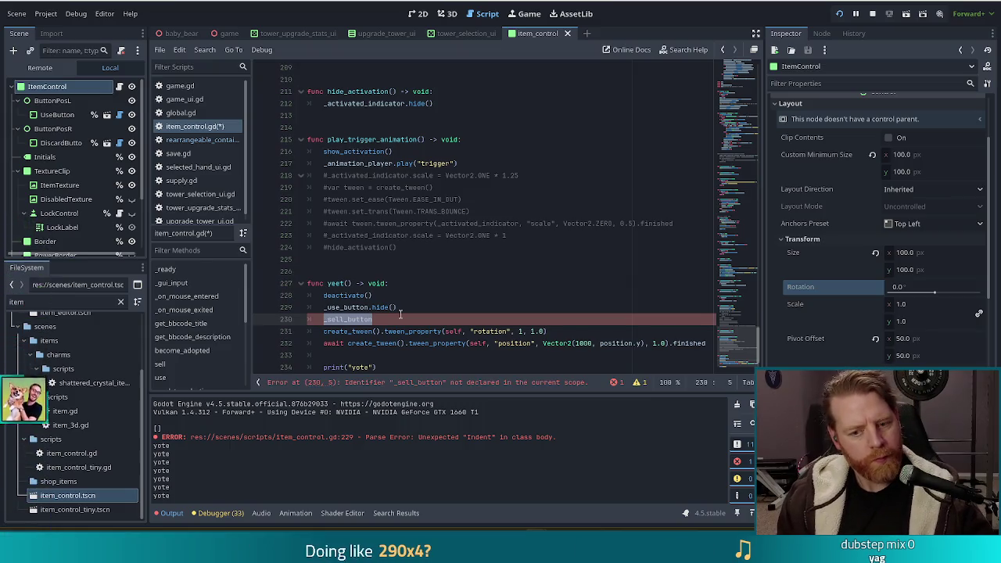
text(bu)
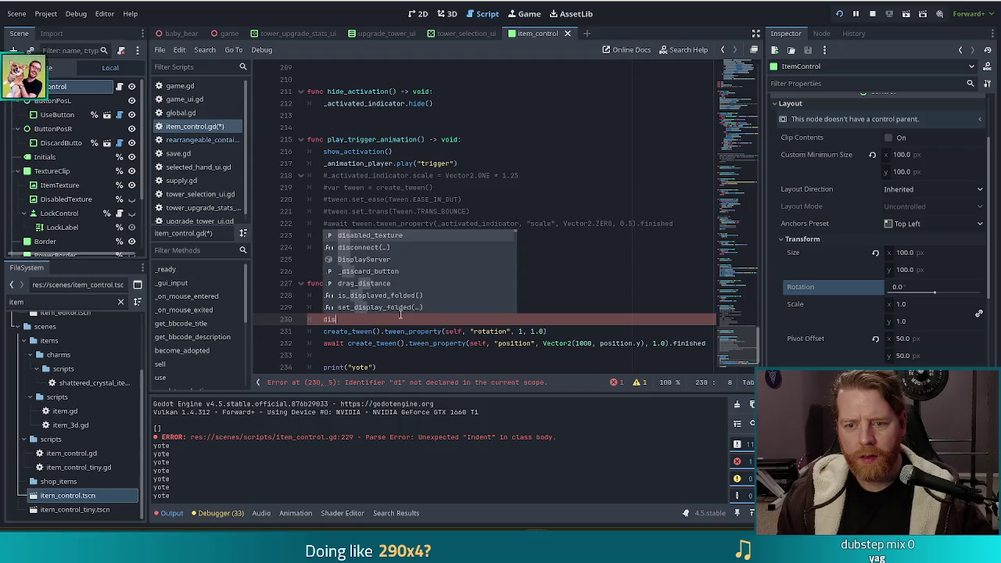
key(Escape)
text(tton)
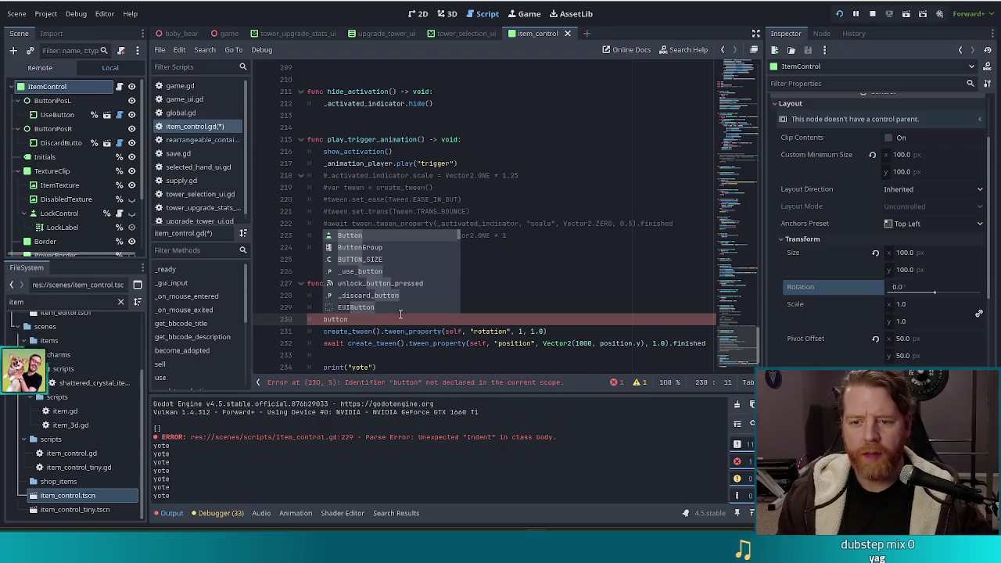
key(Down)
key(Down)
key(Down)
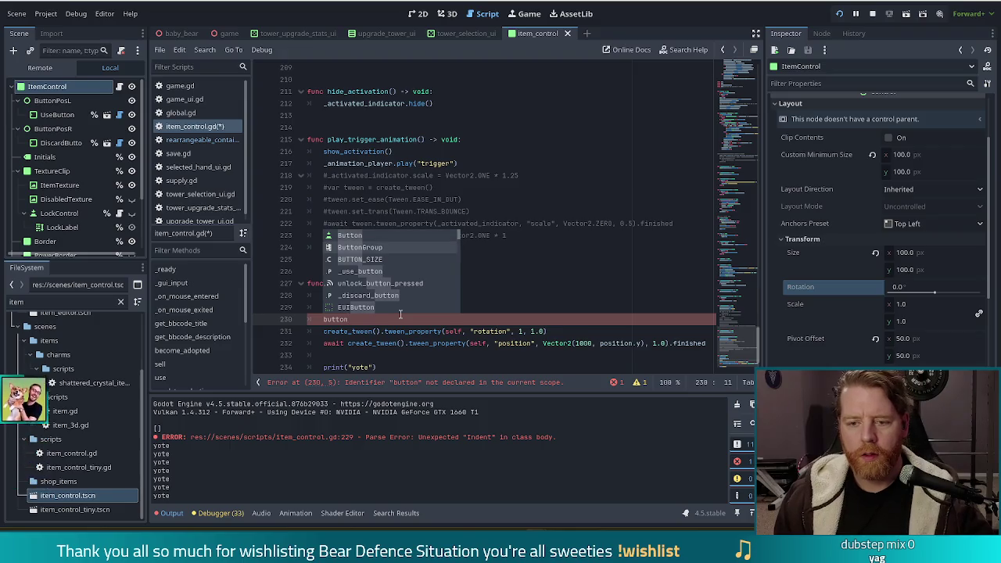
key(Return)
drag(735, 344, 743, 98)
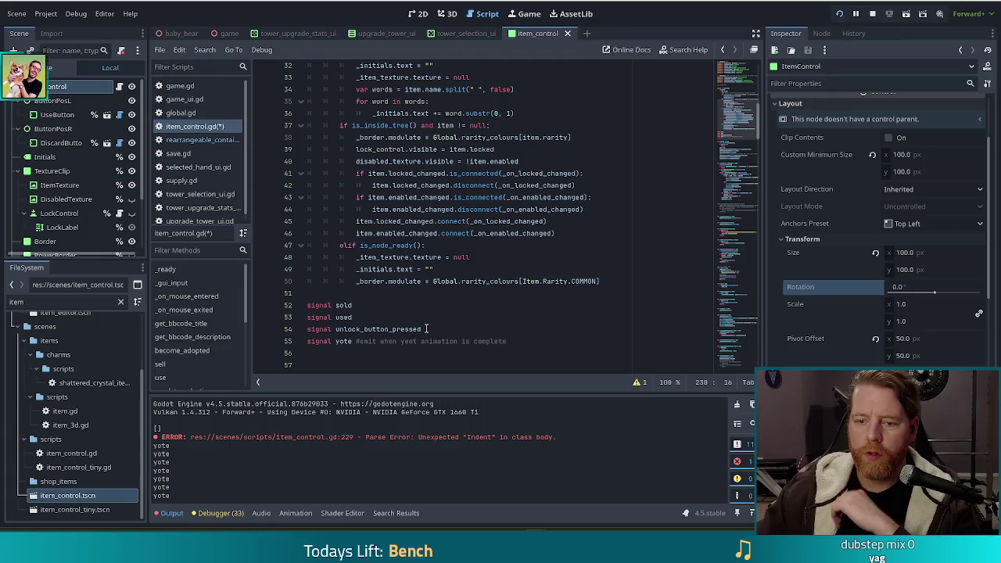
scroll(427, 328, up, 7)
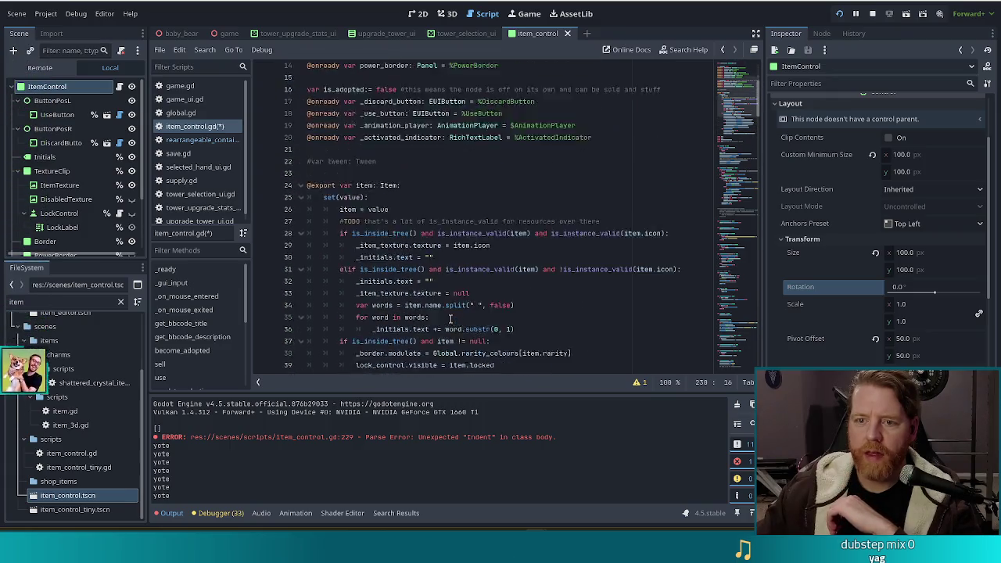
scroll(450, 319, up, 2)
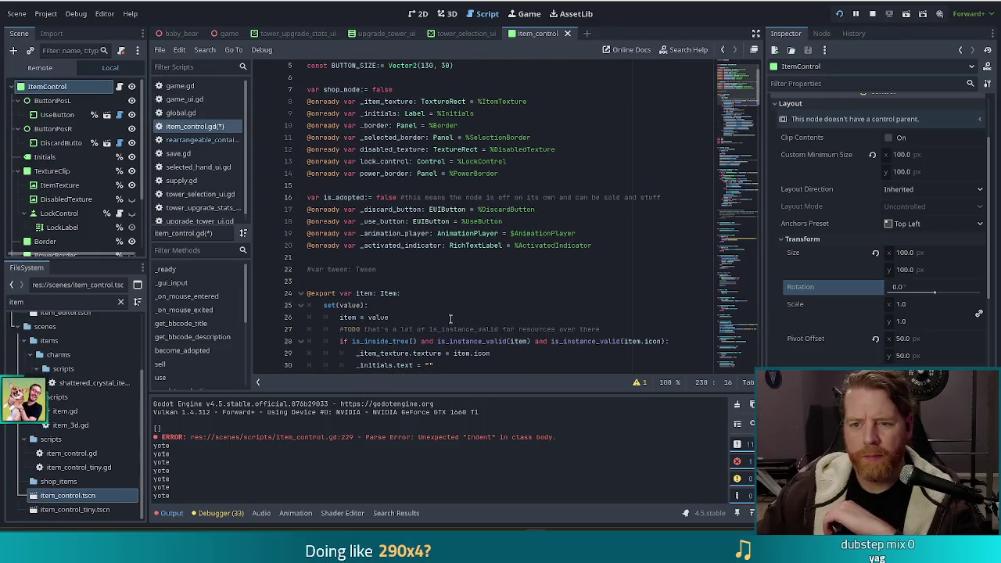
scroll(450, 319, up, 1)
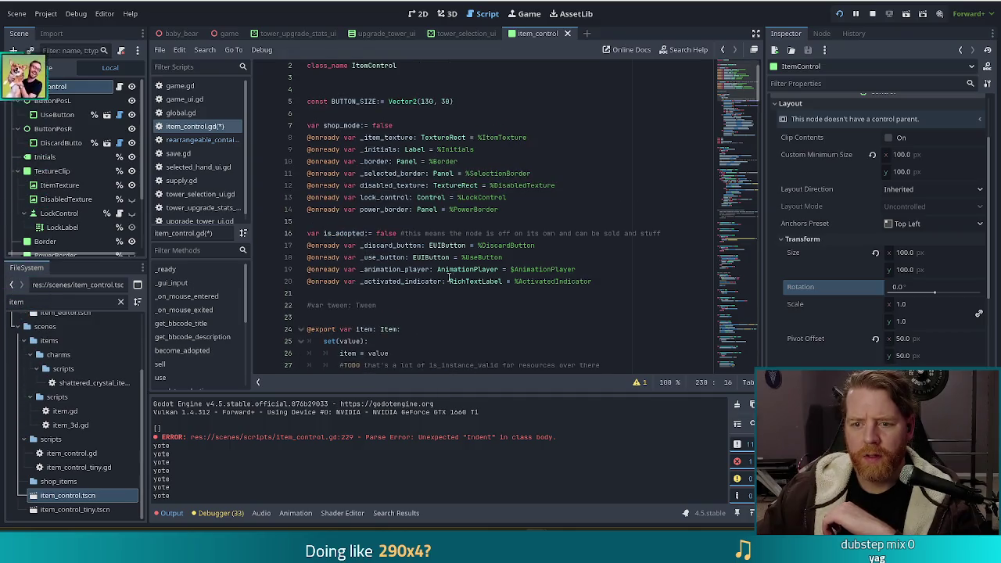
key(BackSpace)
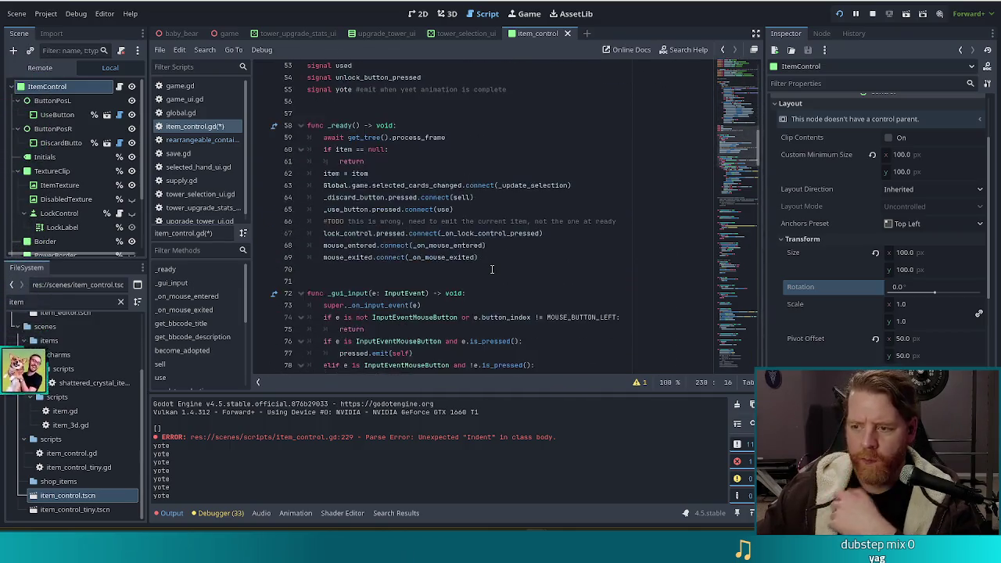
scroll(469, 282, down, 2)
Make the second line _discard_button.hide() and launch the game
double_click(345, 295)
text(_disca)
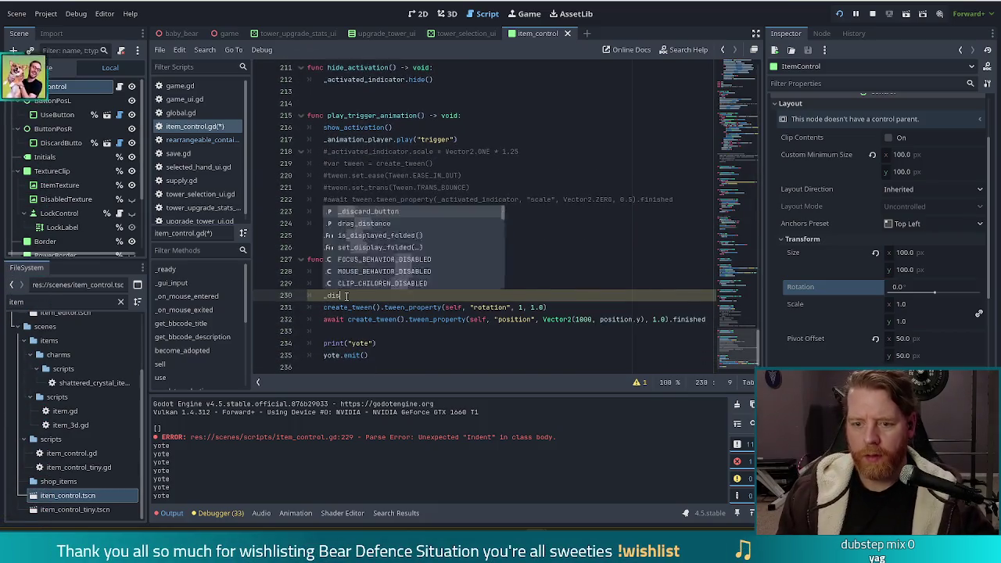
key(Return)
text(.hi)
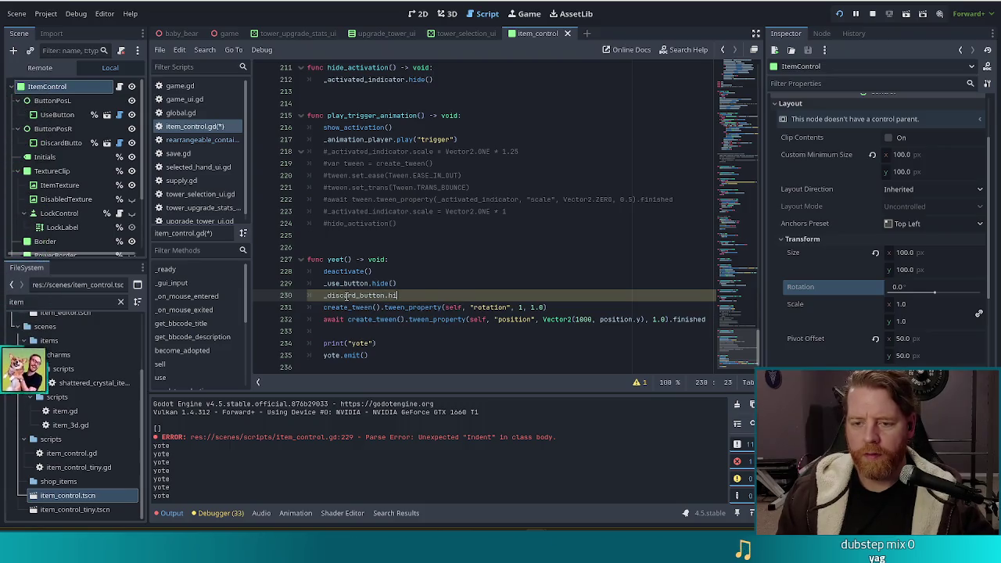
key(Down)
key(Return)
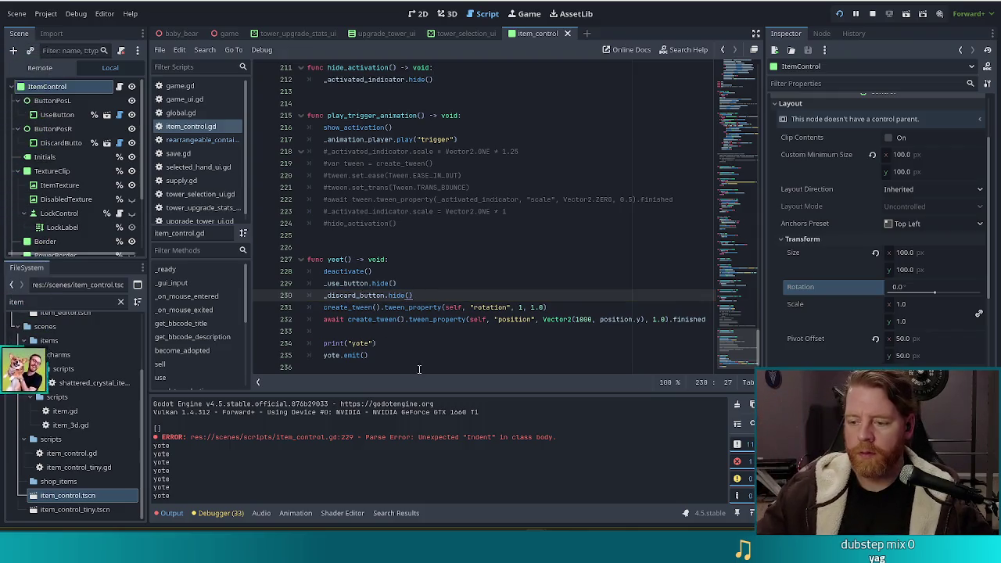
key(alt+Tab)
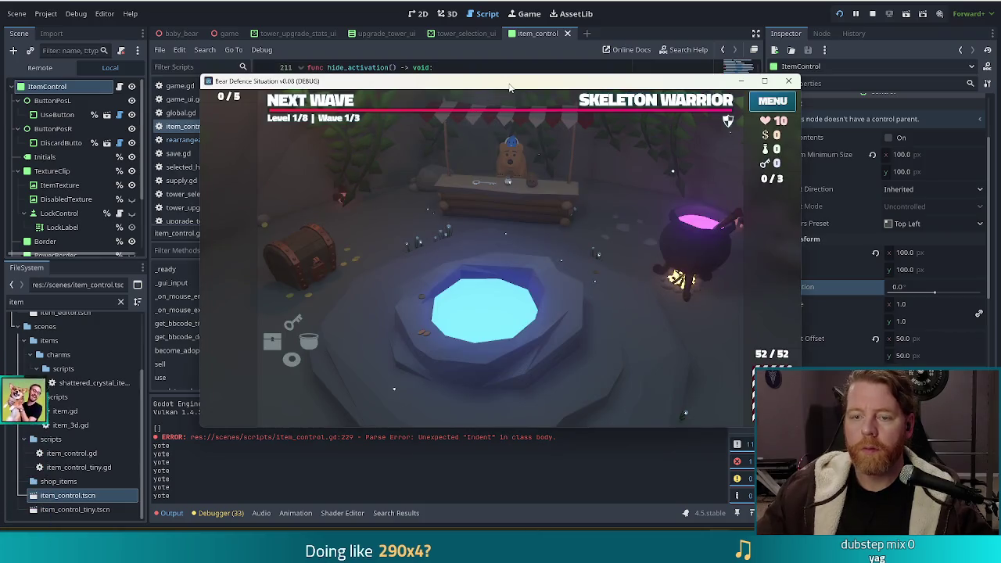
Discard a Girlboss wish to watch it fly off, then delete the print("yote") line
text(add_wish girlboss)
key(Return)
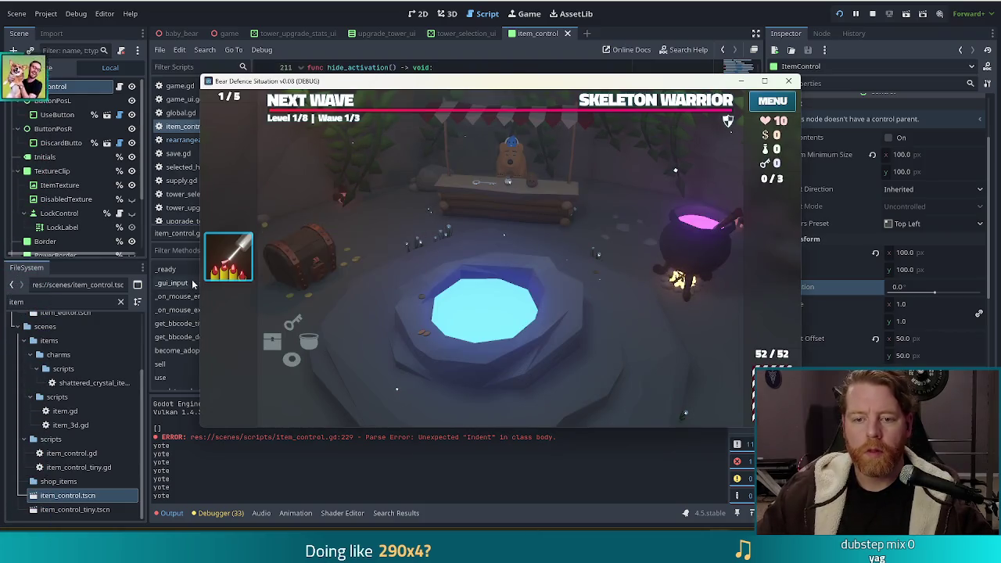
click(260, 256)
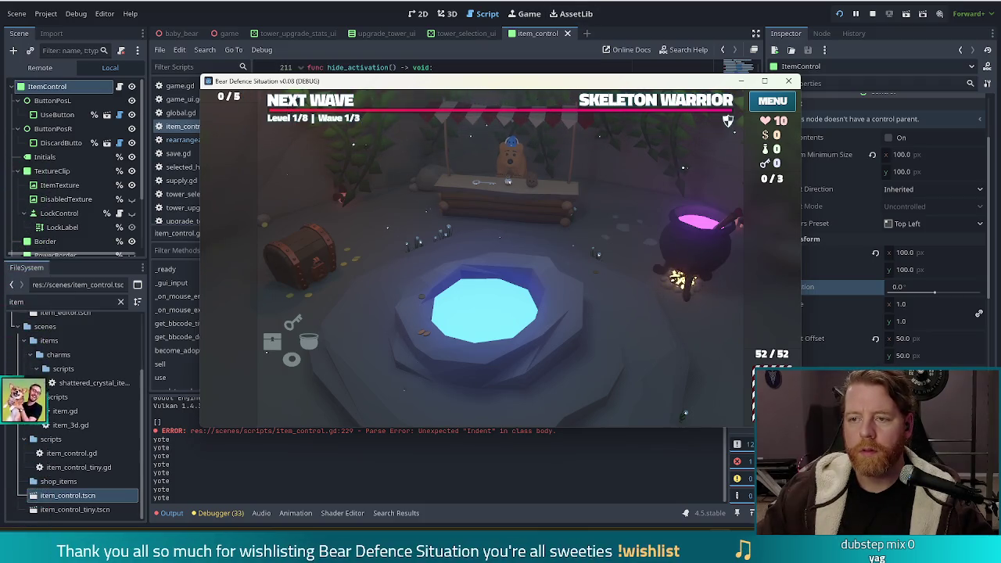
key(alt+Tab)
drag(388, 348, 391, 336)
key(BackSpace)
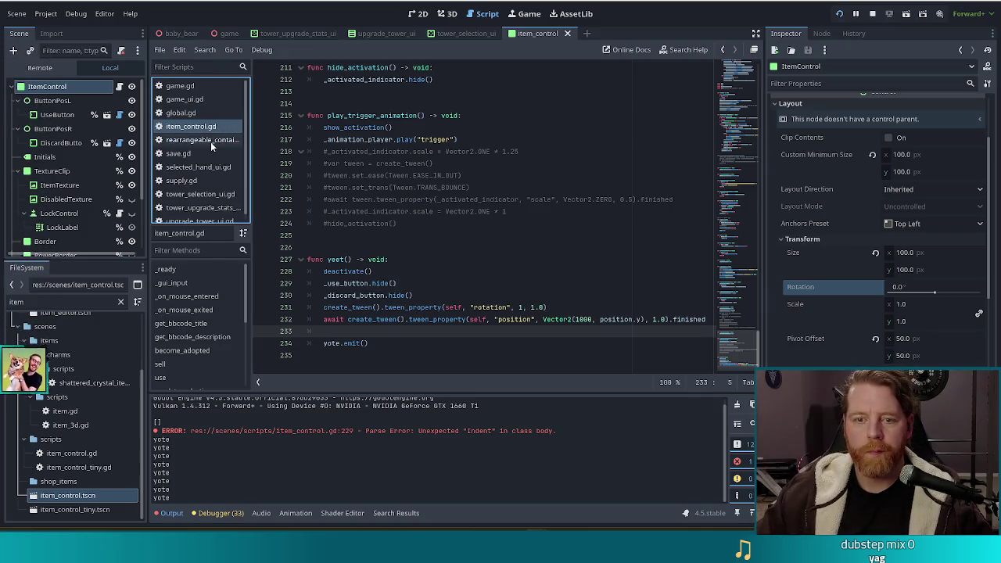
Cut the remove_child and add_child lines from remove()'s yeet branch
click(211, 141)
click(388, 271)
drag(462, 259, 469, 238)
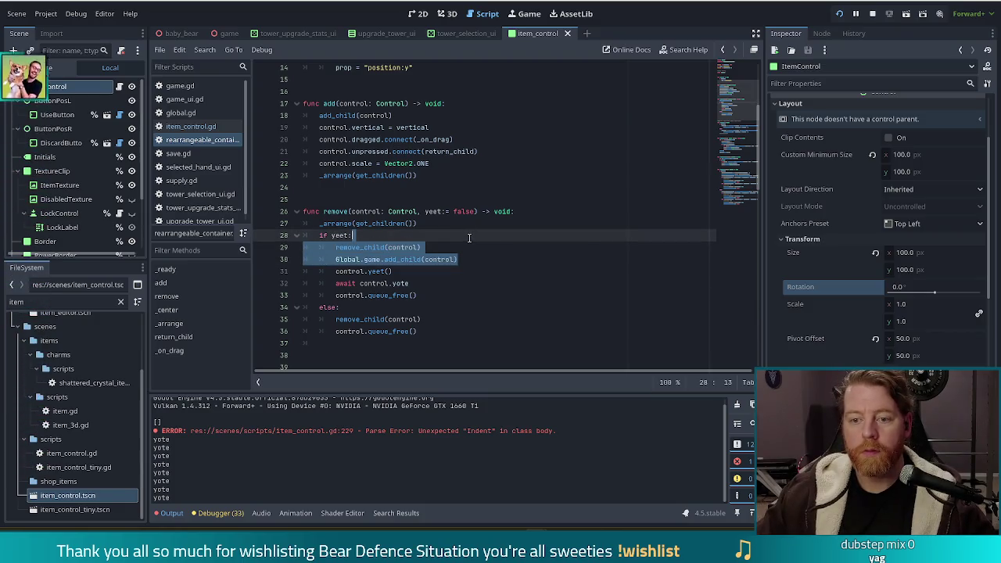
key(ctrl+x)
Add reparent(Global.game, true) as the first line of yeet() and save
click(190, 126)
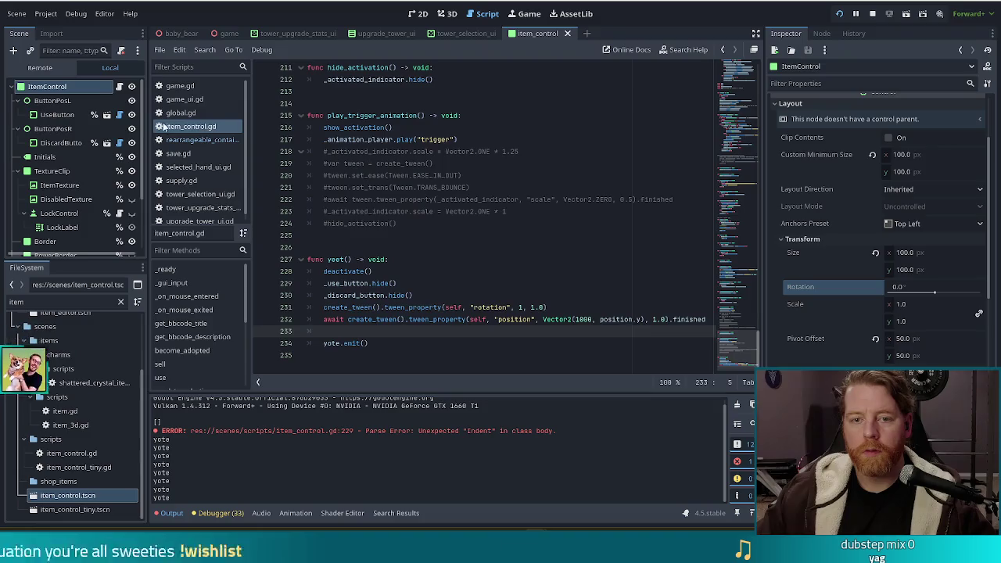
click(414, 264)
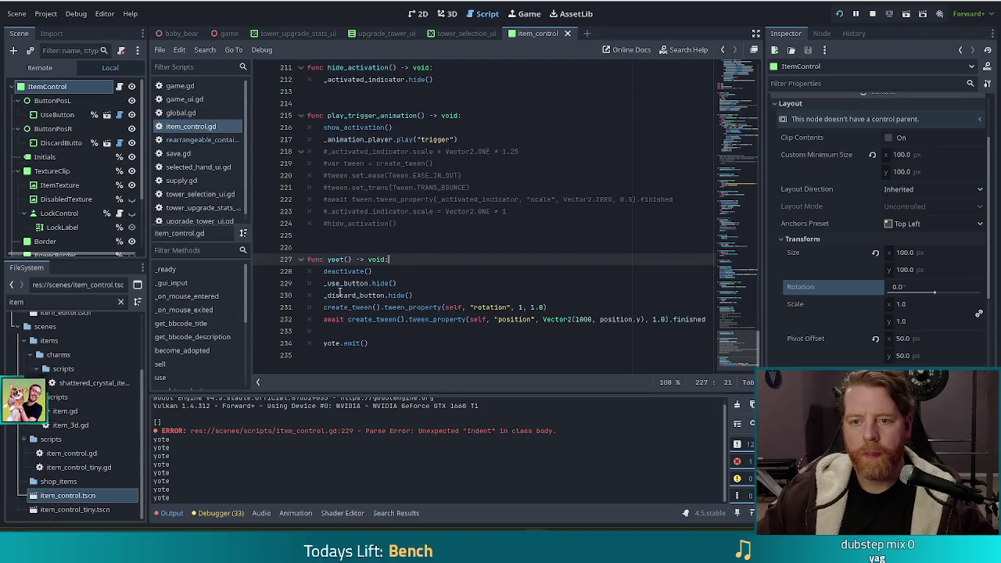
key(Return)
text(repar)
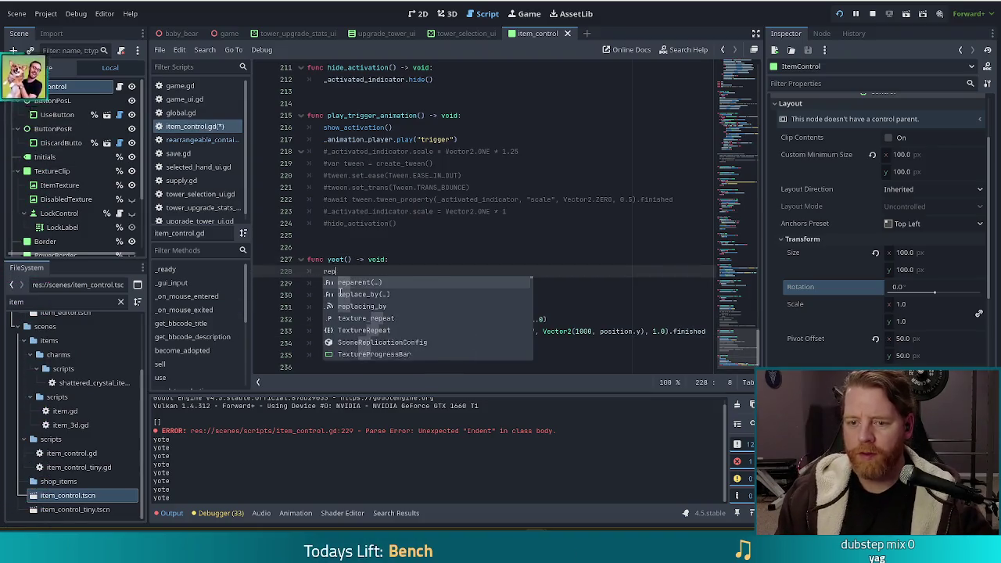
key(Return)
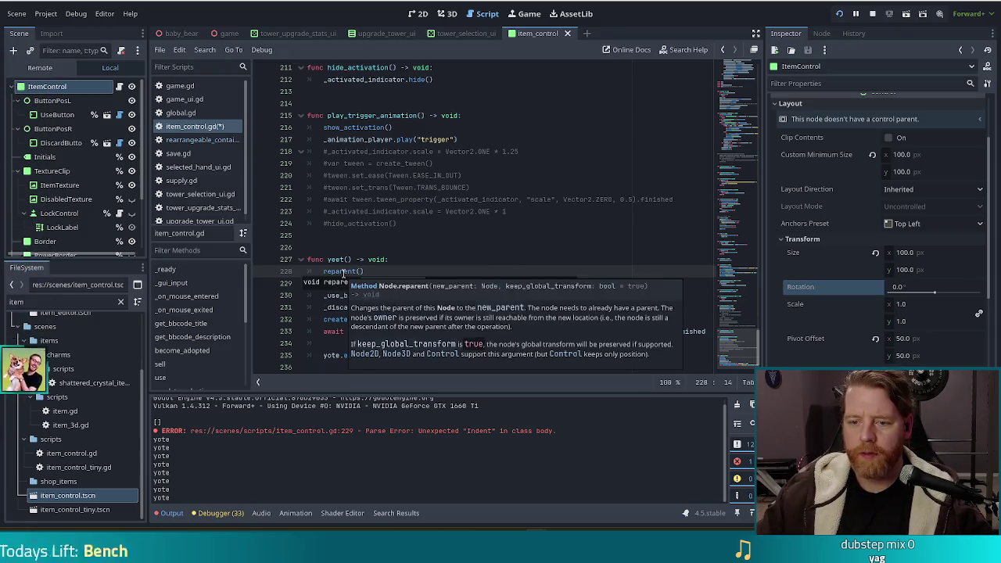
click(404, 249)
click(363, 271)
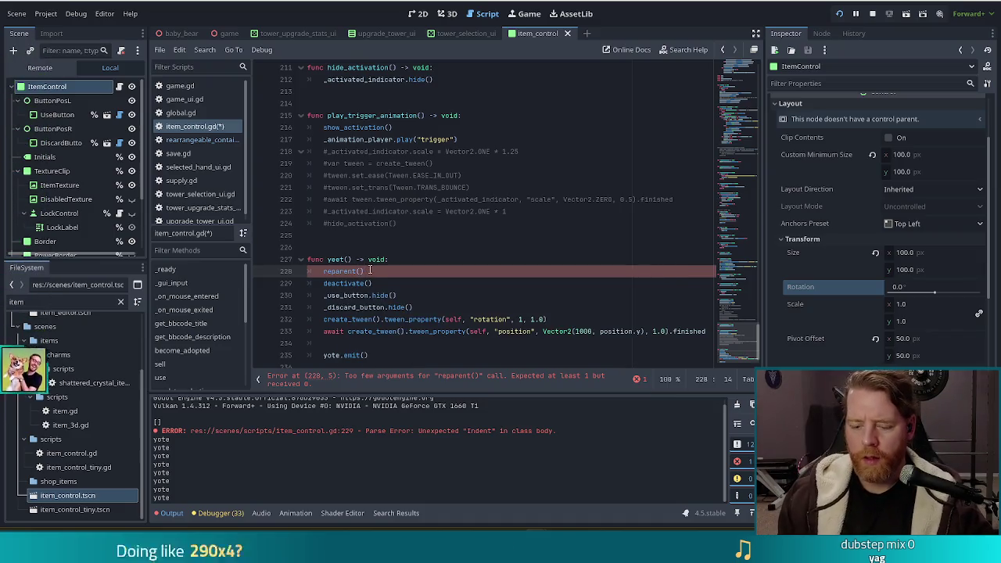
text(Global)
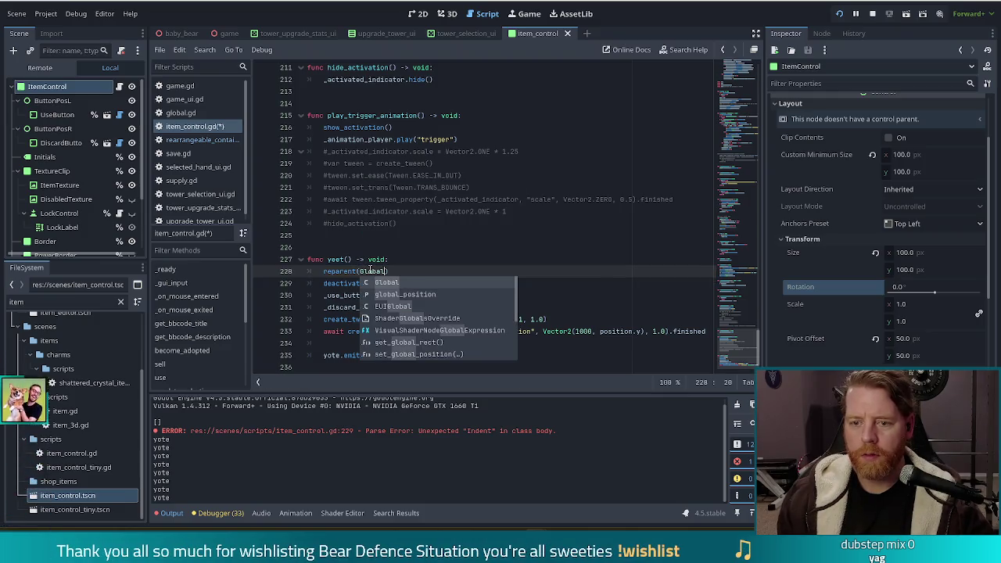
text(.game, )
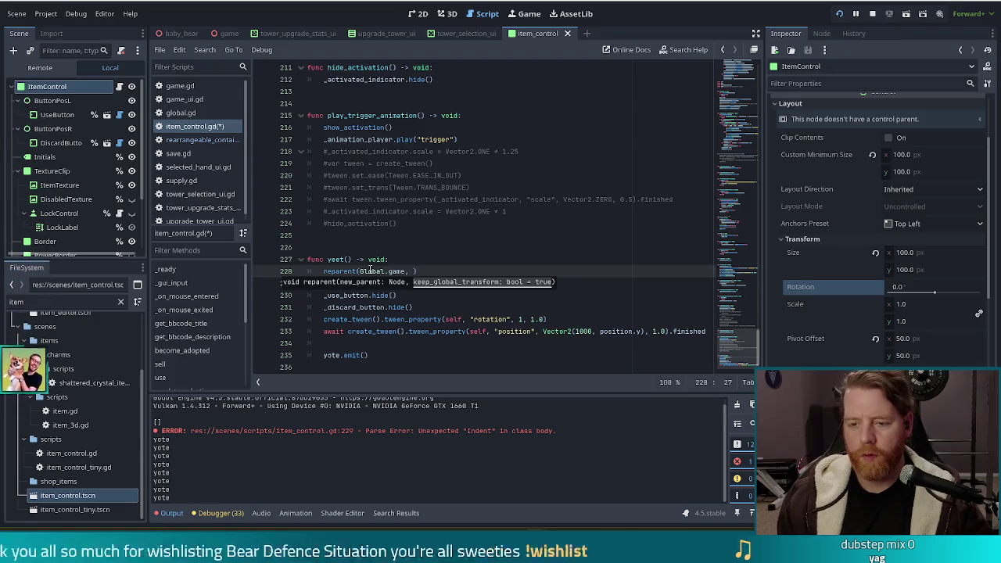
text(true))
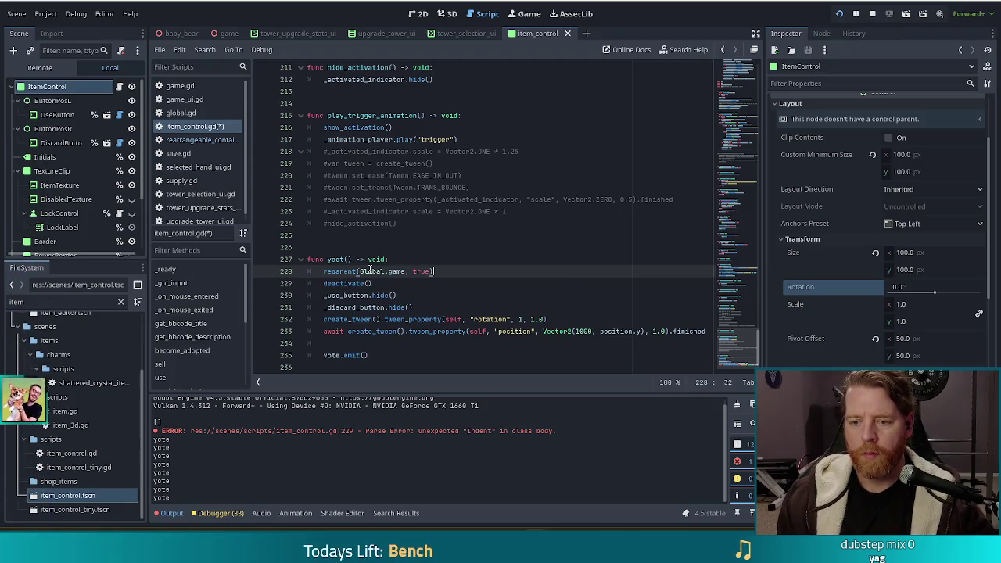
key(ctrl+s)
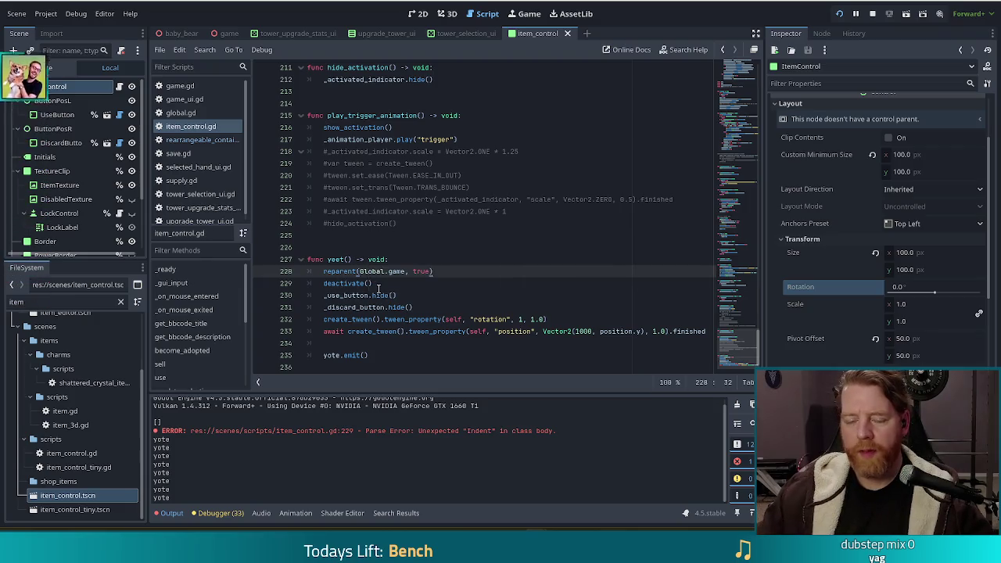
key(Down)
Run the game and add a Girlboss wish from the console
key(F5)
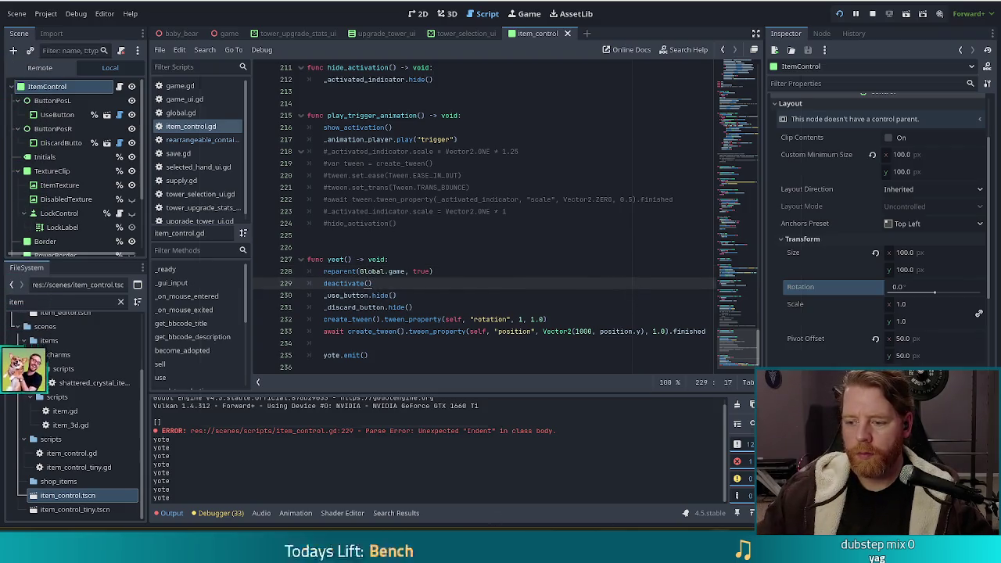
key(quoteleft)
text(add_wish girlboss)
key(Return)
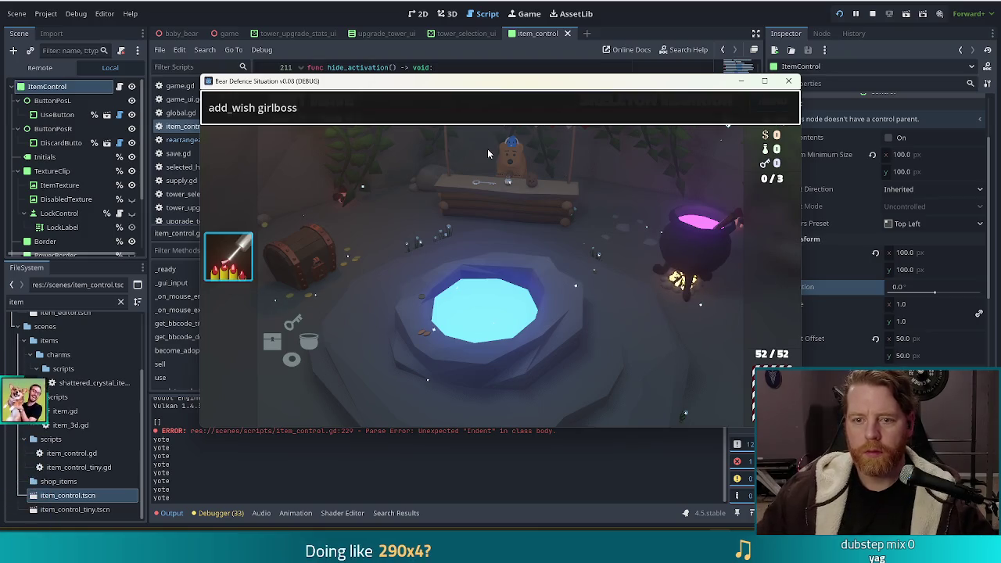
Spawn two Girlboss wish cards with add_wish girlboss, discard each with its X button, then close the game
key(quoteleft)
click(270, 262)
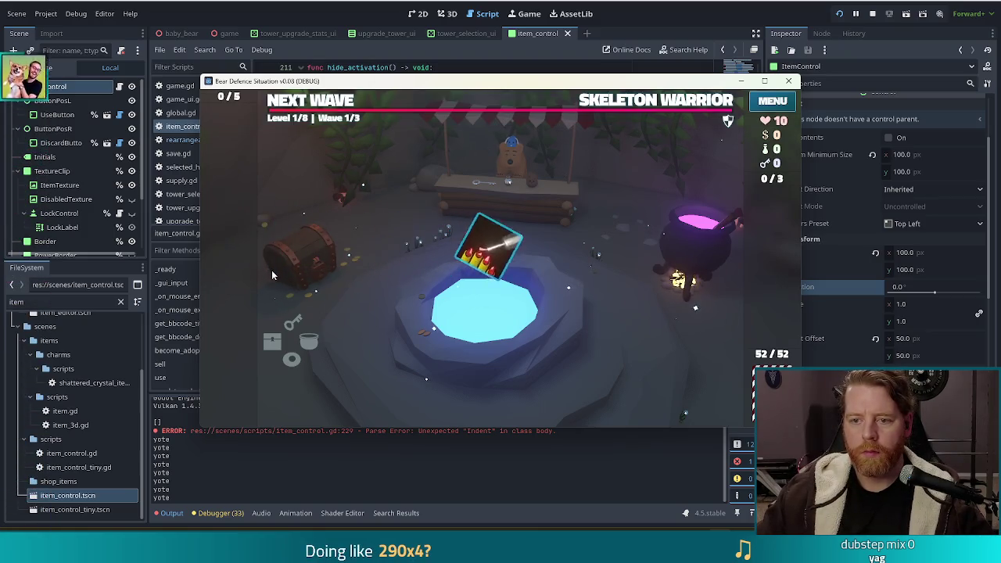
key(quoteleft)
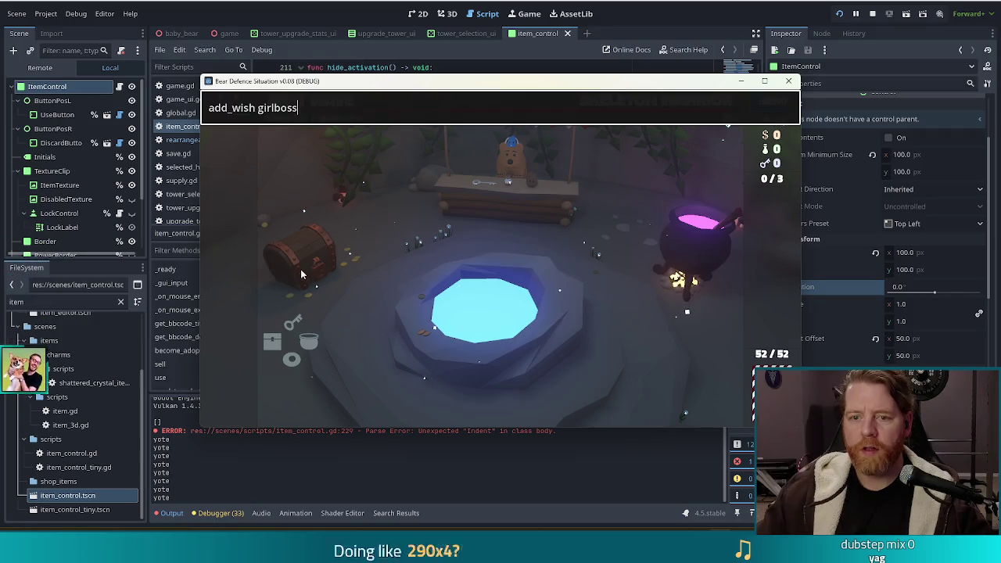
key(Return)
key(quoteleft)
mouse_move(242, 273)
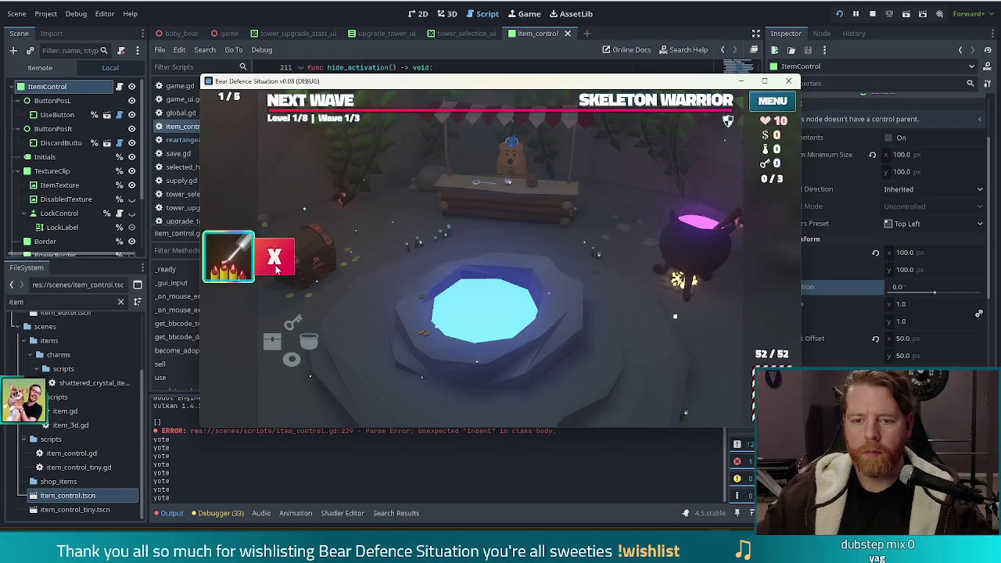
click(269, 259)
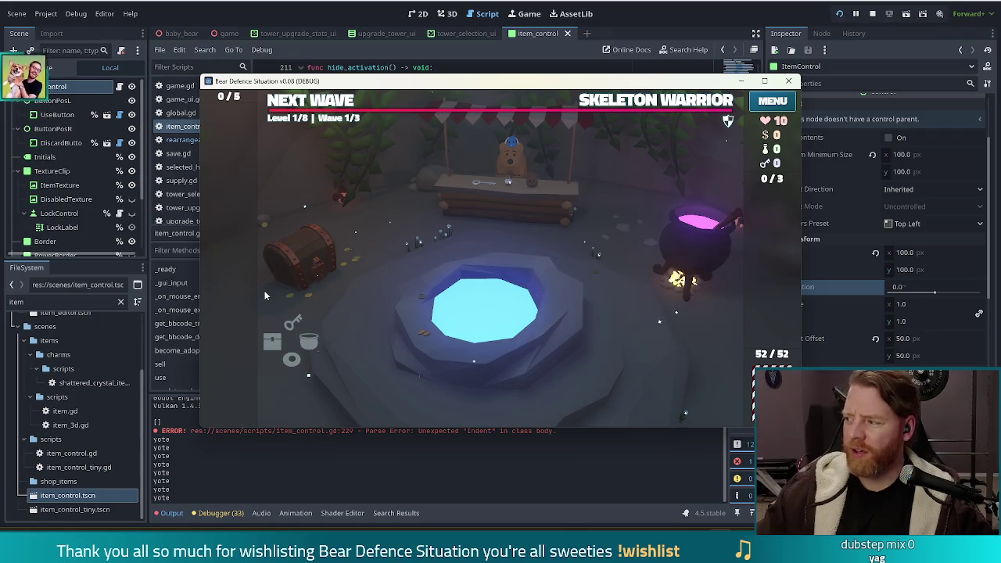
key(F8)
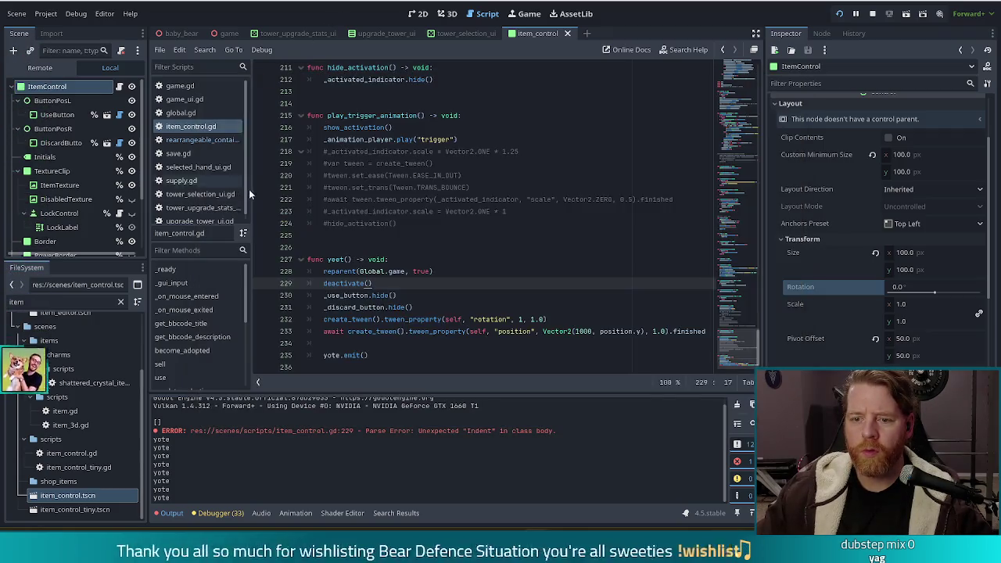
Replace the reparent line with pasted remove_child and add_child lines, unindenting them one level
triple_click(323, 272)
key(ctrl+v)
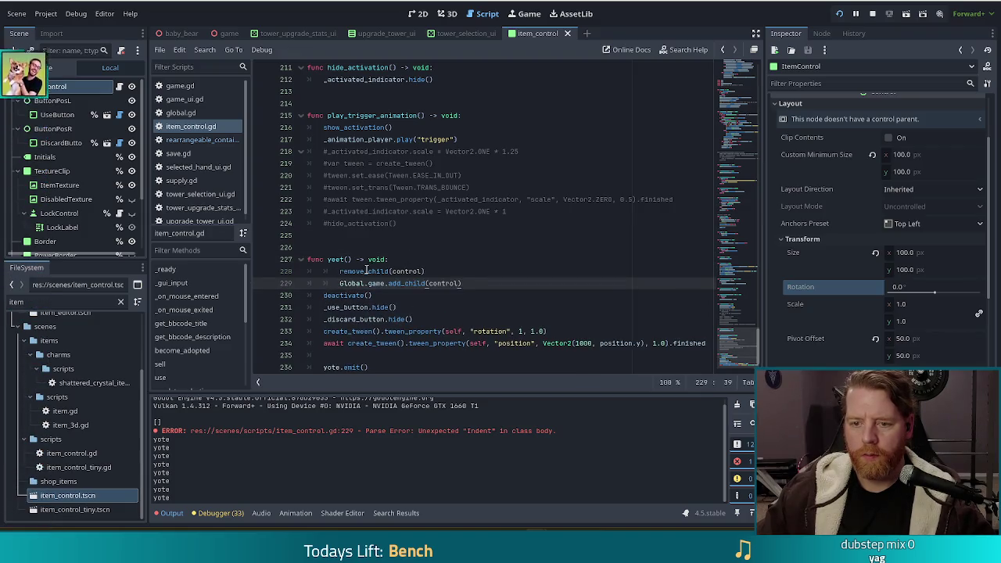
drag(364, 271, 438, 283)
key(shift+Tab)
click(350, 271)
Prefix line 228 with get_parent(). using autocompletion
key(Home)
text(get_par)
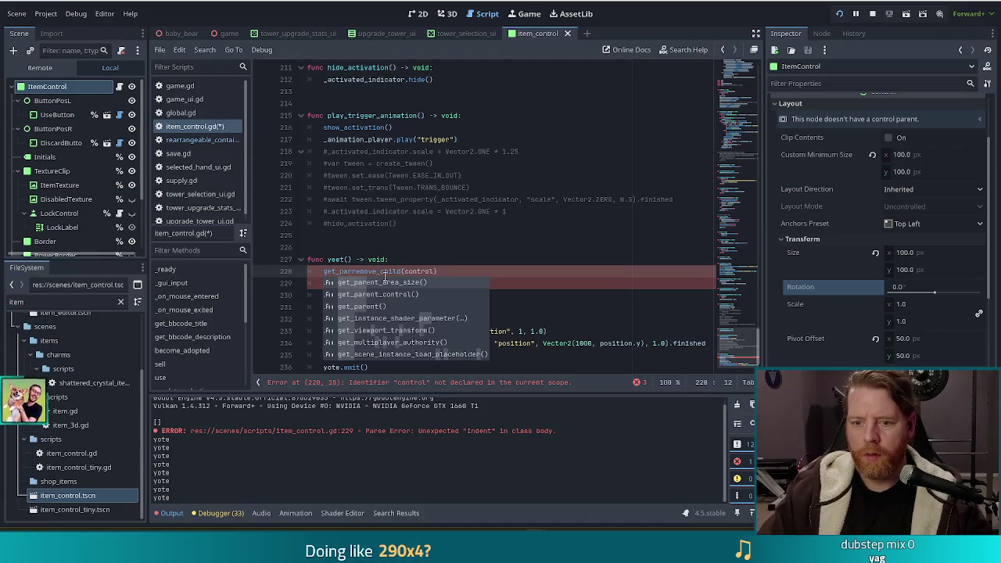
key(Down)
key(Down)
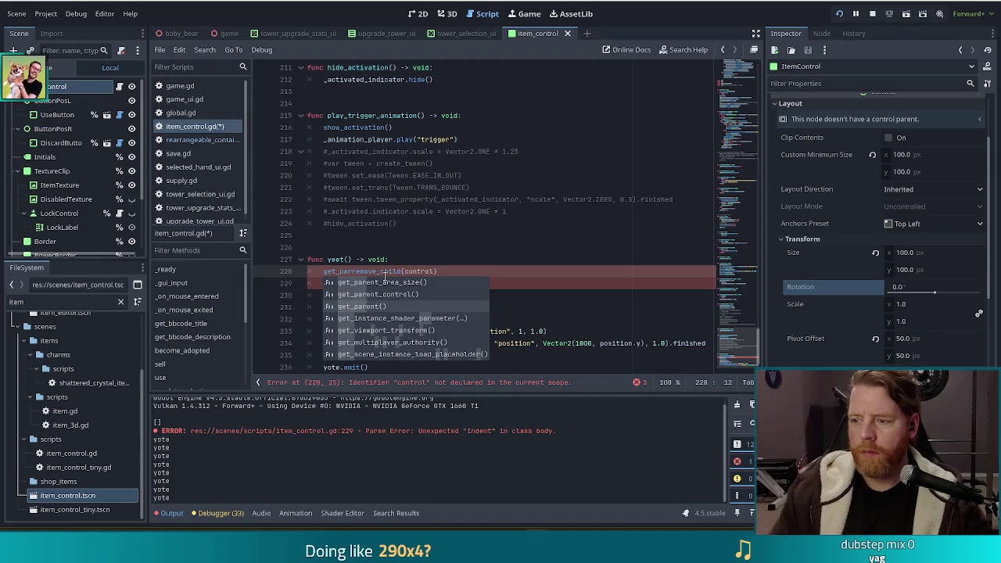
key(Tab)
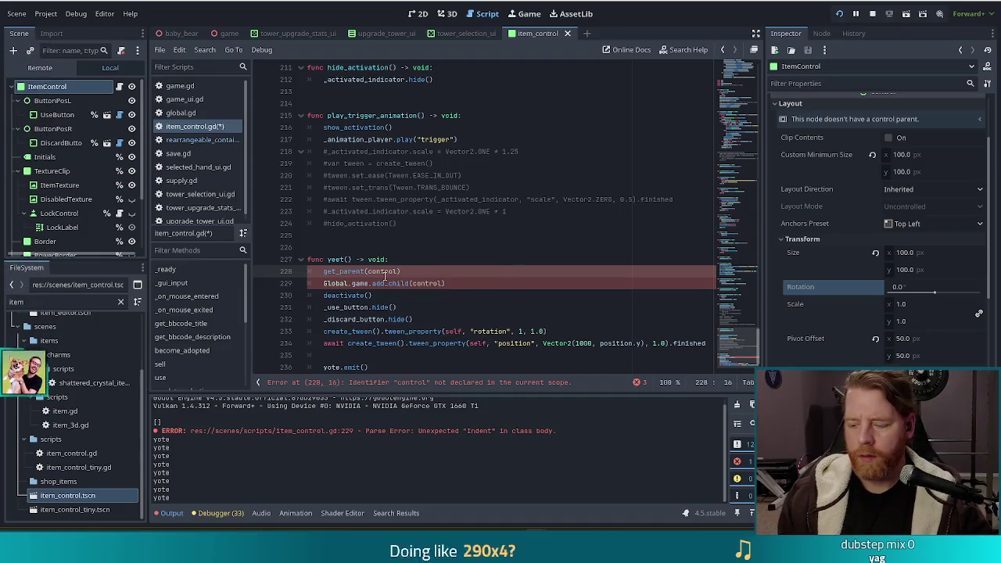
key(ctrl+z)
text(ent)
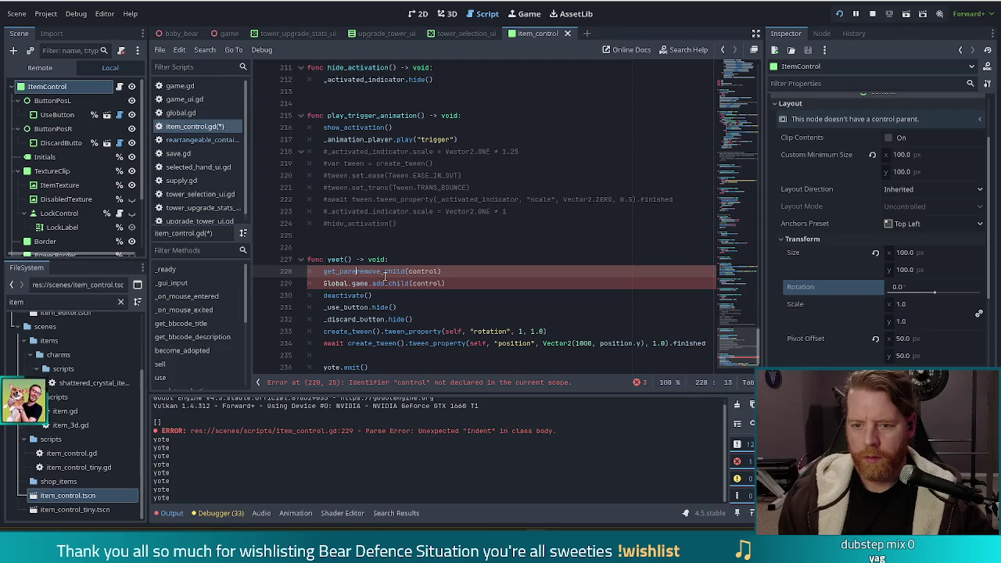
key(Tab)
text(.)
key(Escape)
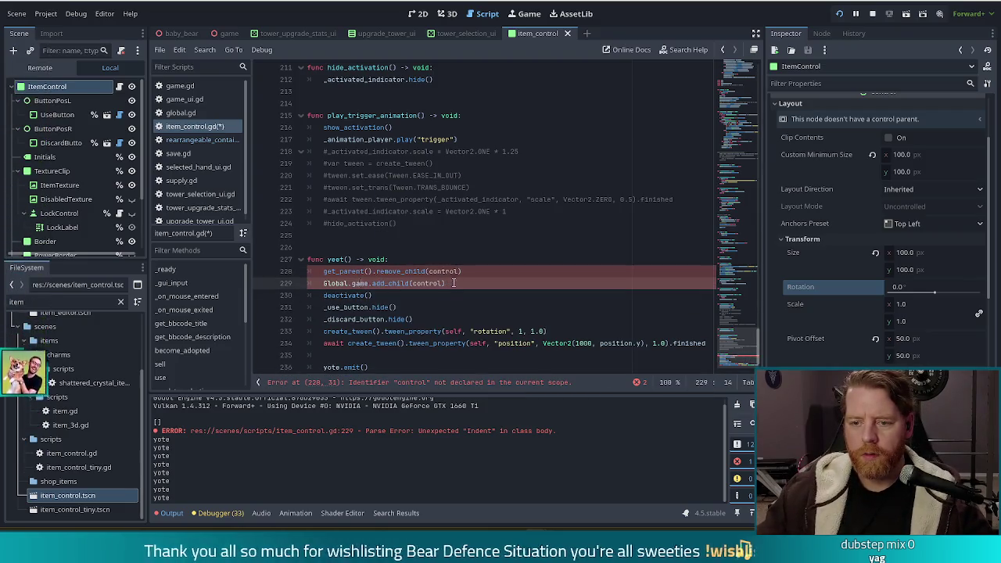
Change control to self in remove_child(self) and Global.game.add_child(self), then save the script
double_click(442, 270)
text(self)
double_click(429, 283)
text(self))
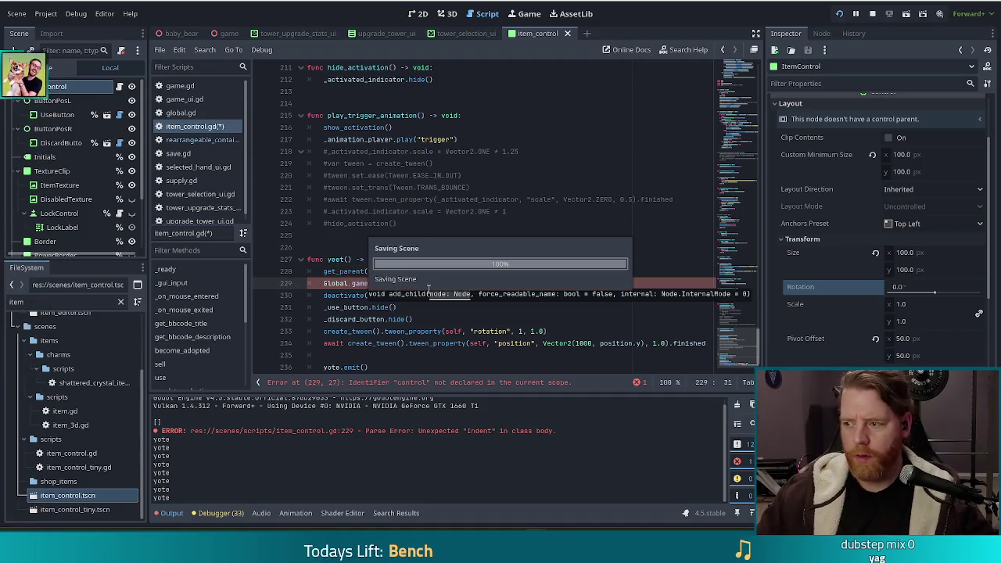
key(ctrl+s)
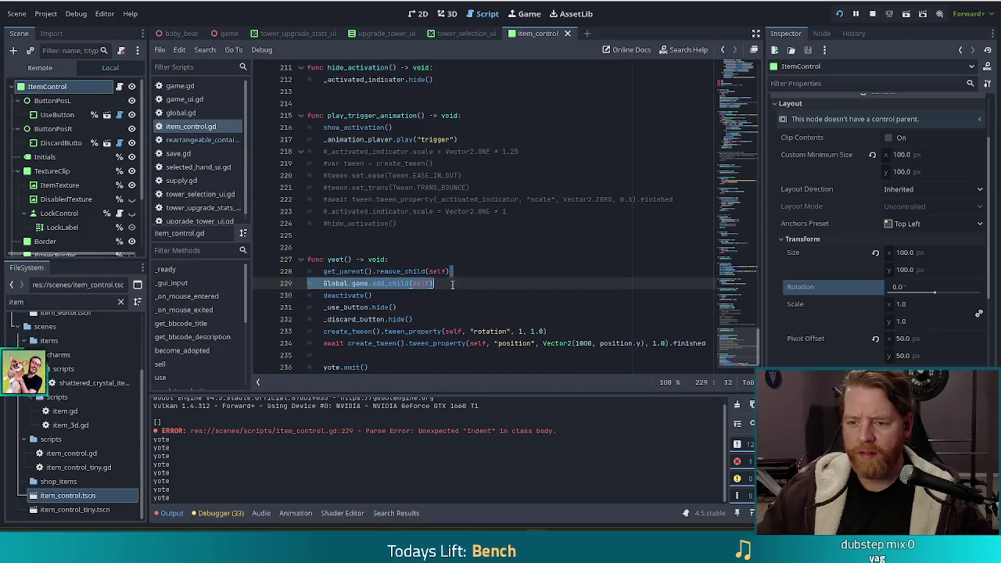
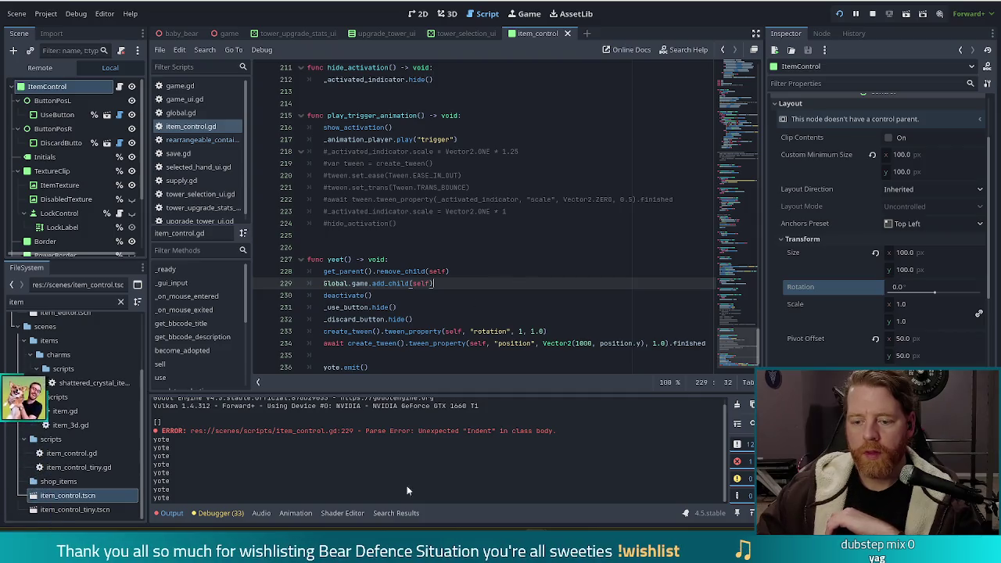
Run the game, use the candle card to watch it leave, then stop the game
key(F5)
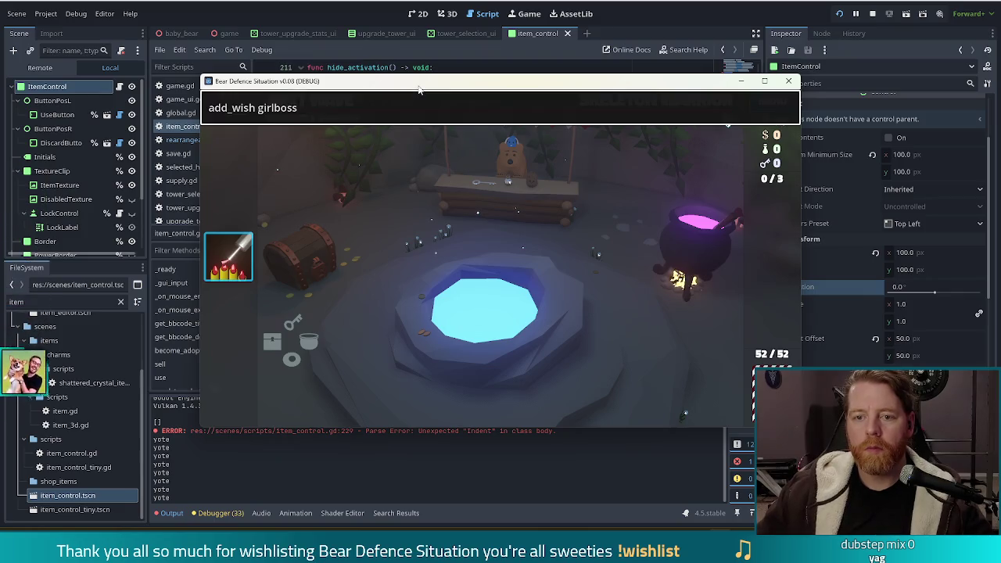
click(273, 257)
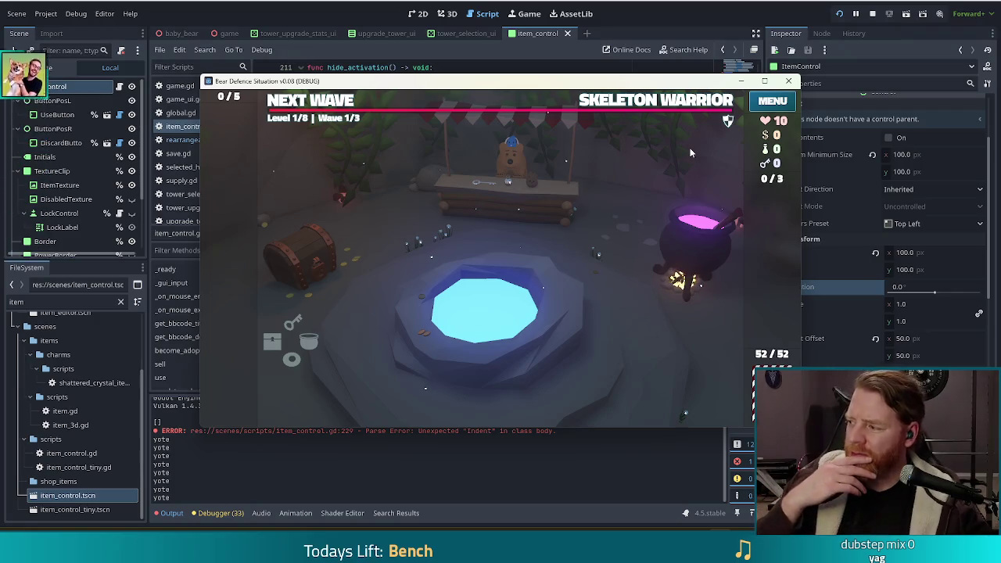
key(F8)
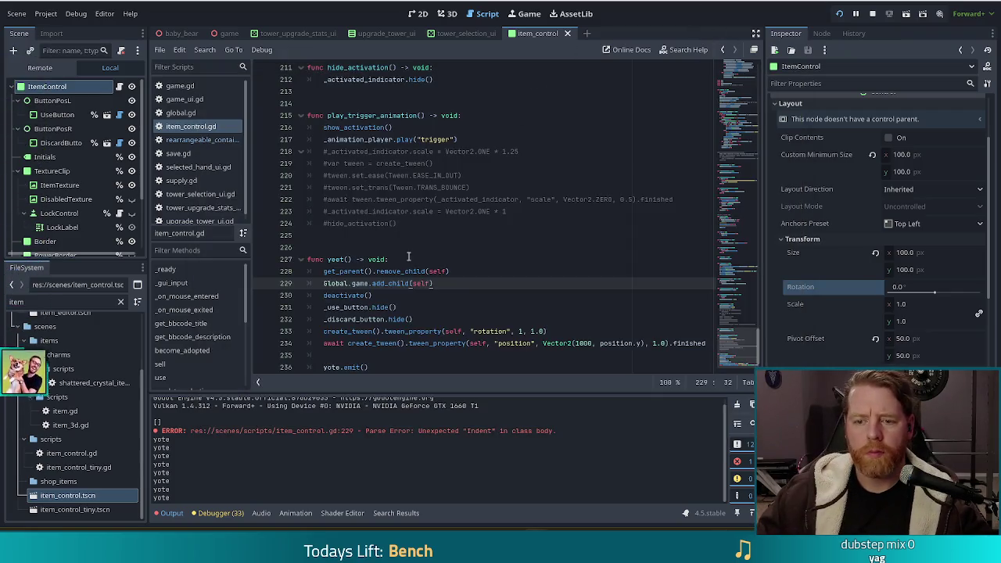
Store the card's global transform in t at the top of yeet()
click(418, 259)
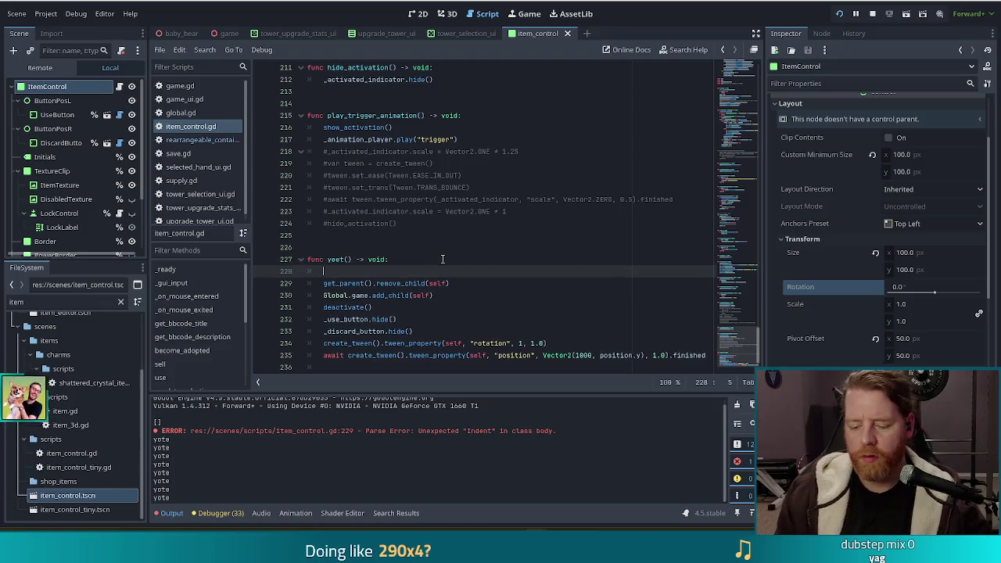
text(var t= )
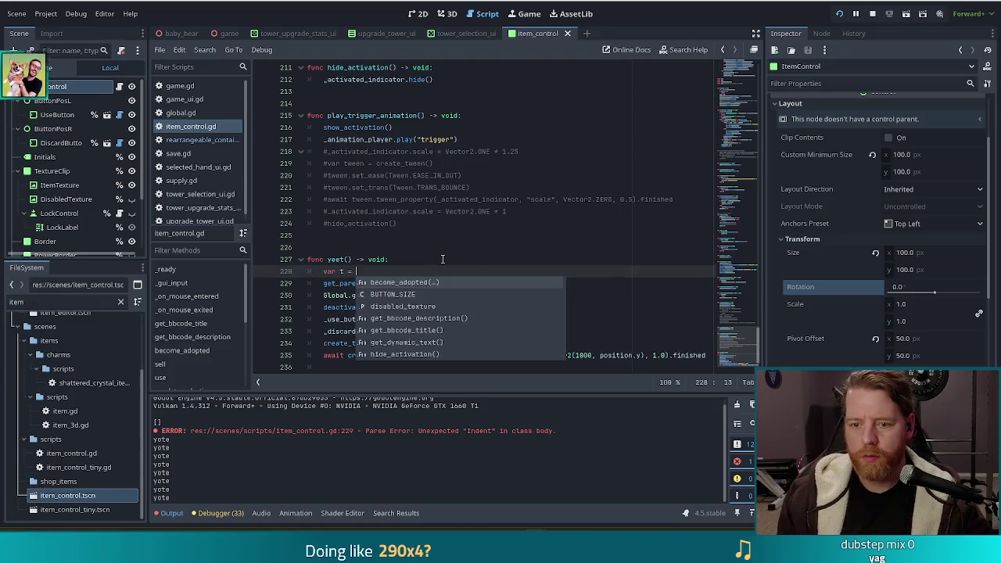
text(tra)
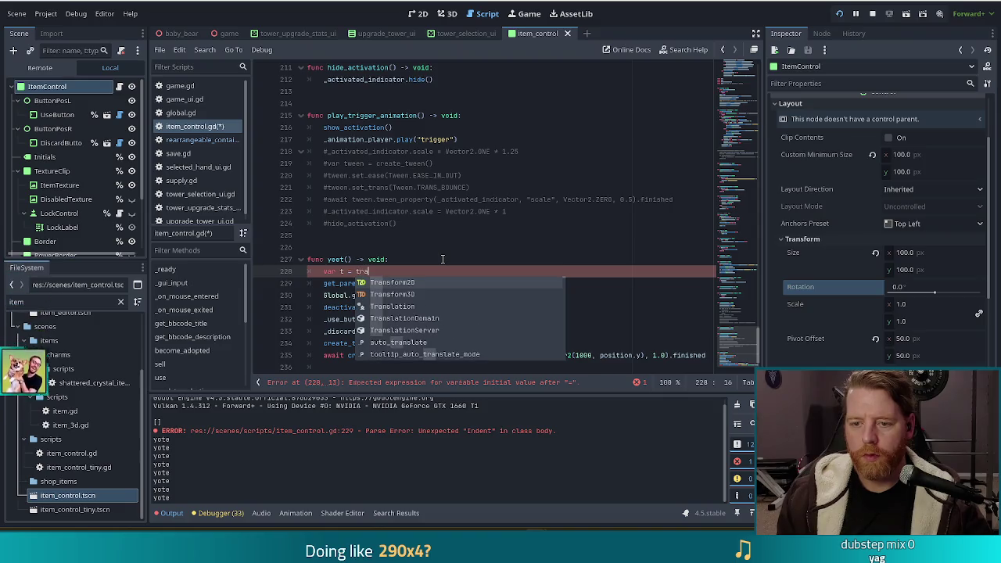
key(BackSpace)
key(BackSpace)
key(BackSpace)
text(gla)
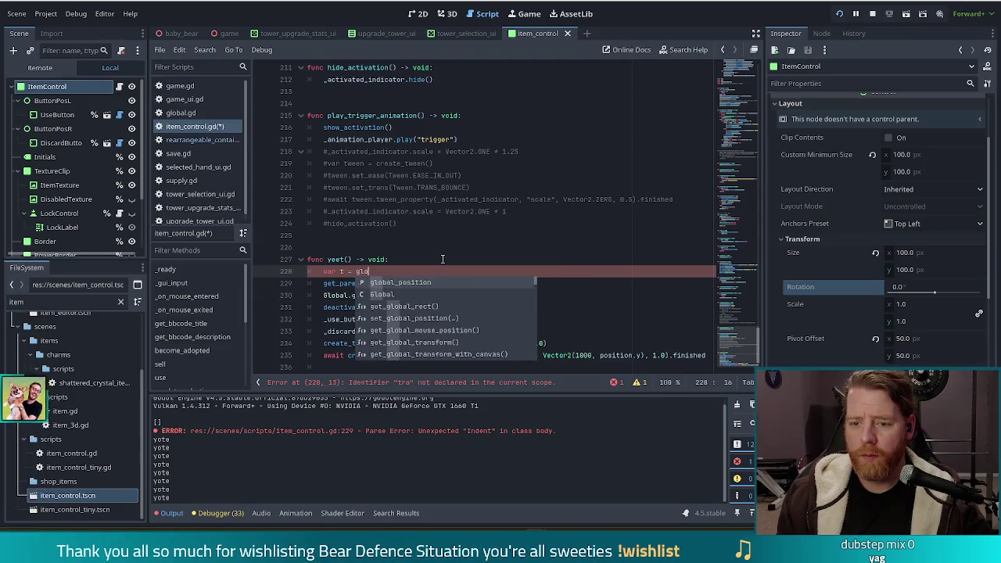
text(bal_tra)
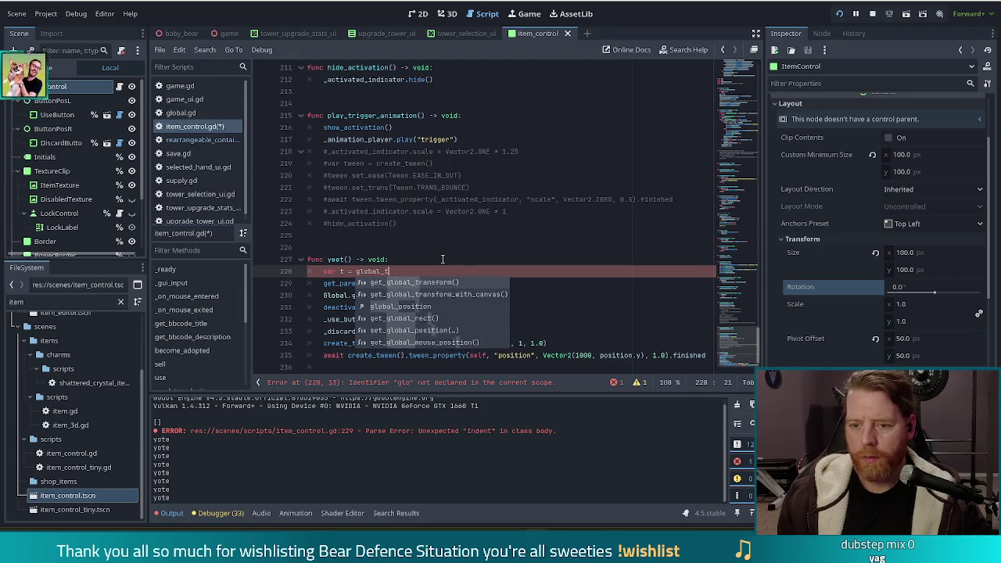
key(Return)
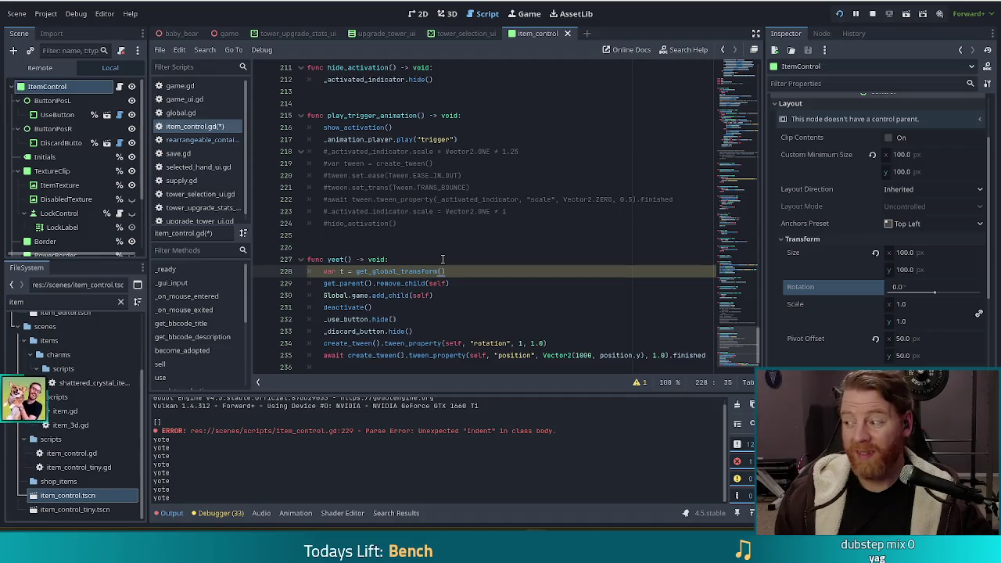
Add a draw_set_transform() call after add_child and open its documentation
key(Down)
key(Down)
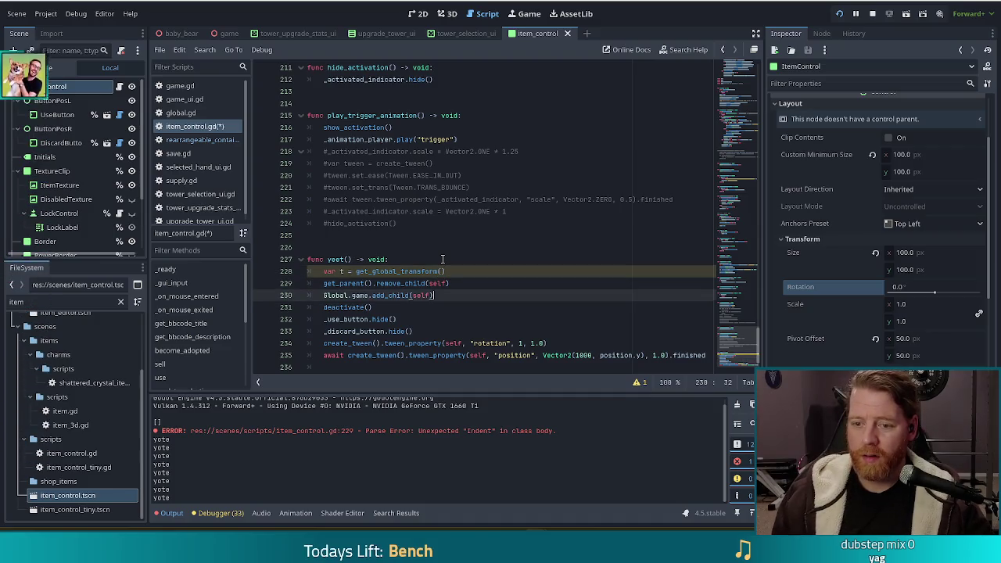
key(Return)
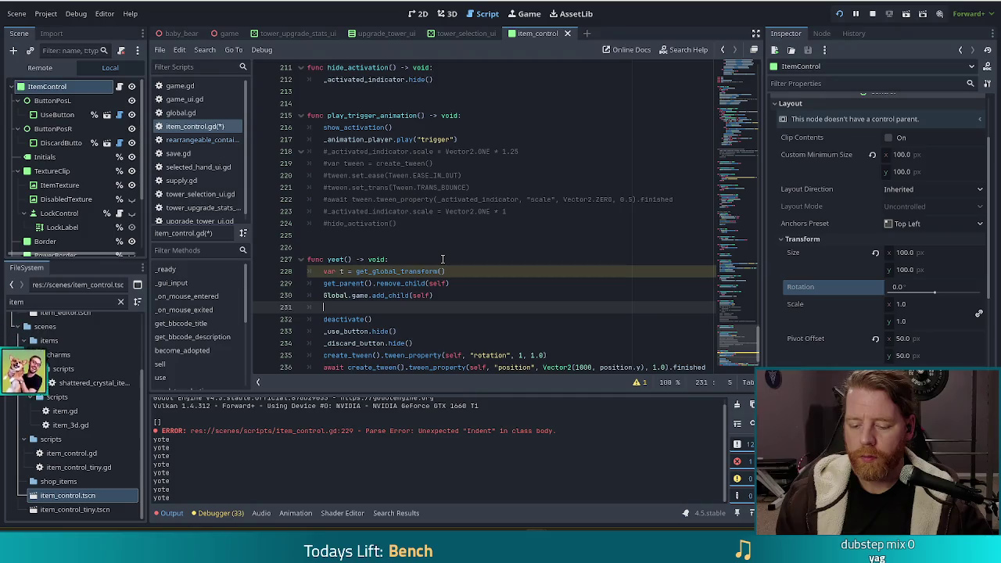
text(set)
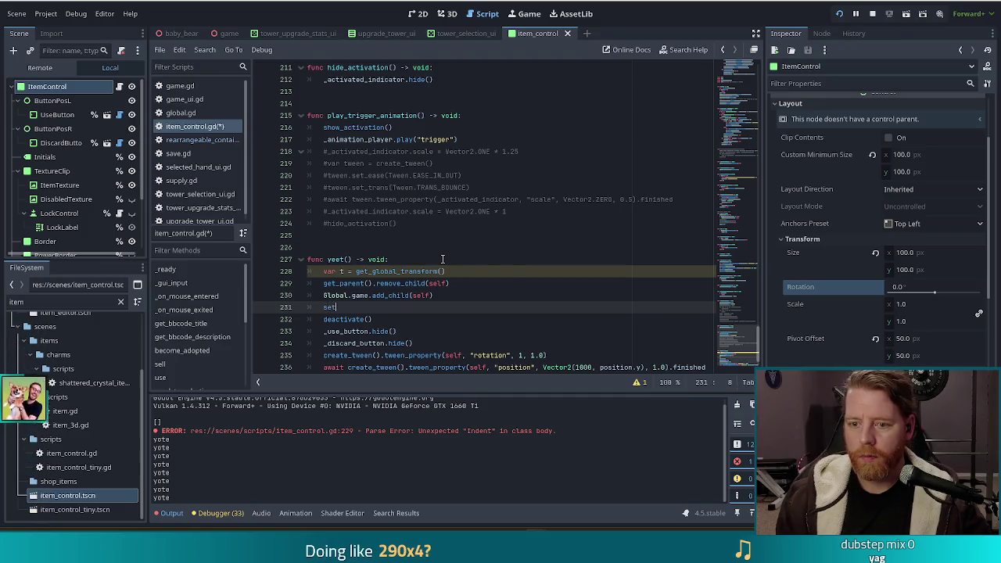
text(_glob)
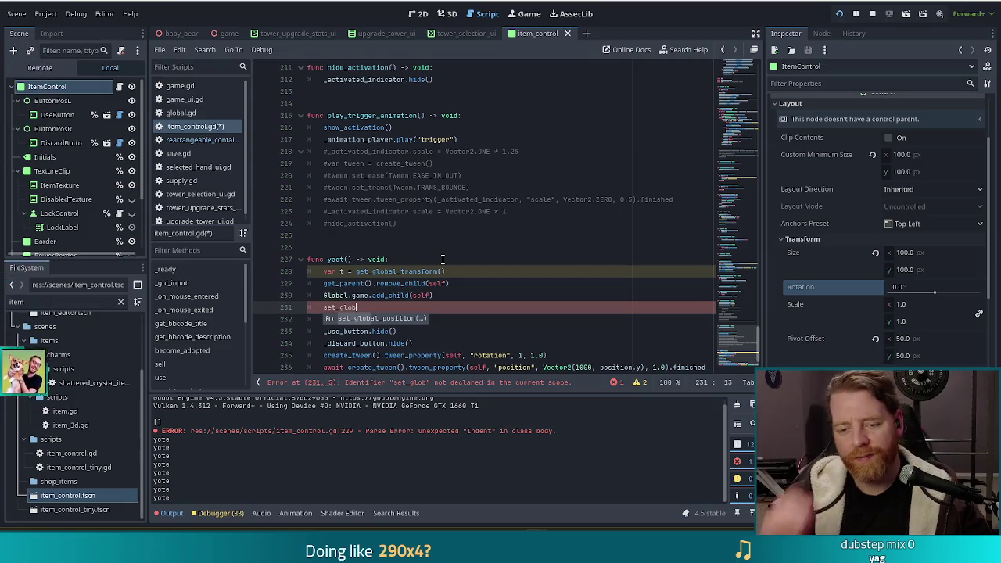
key(BackSpace)
key(BackSpace)
key(BackSpace)
key(BackSpace)
text(tra)
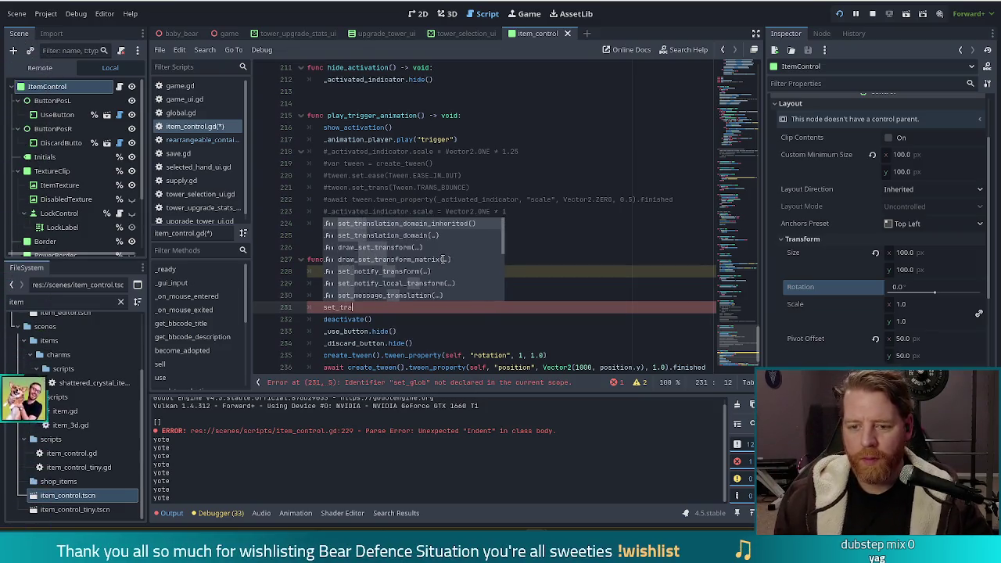
text(nsfo)
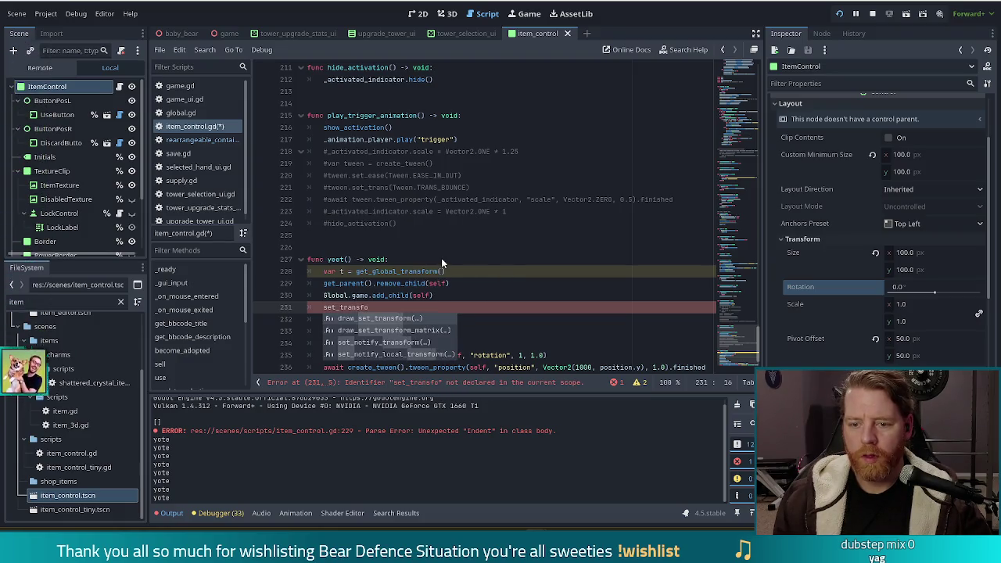
key(Return)
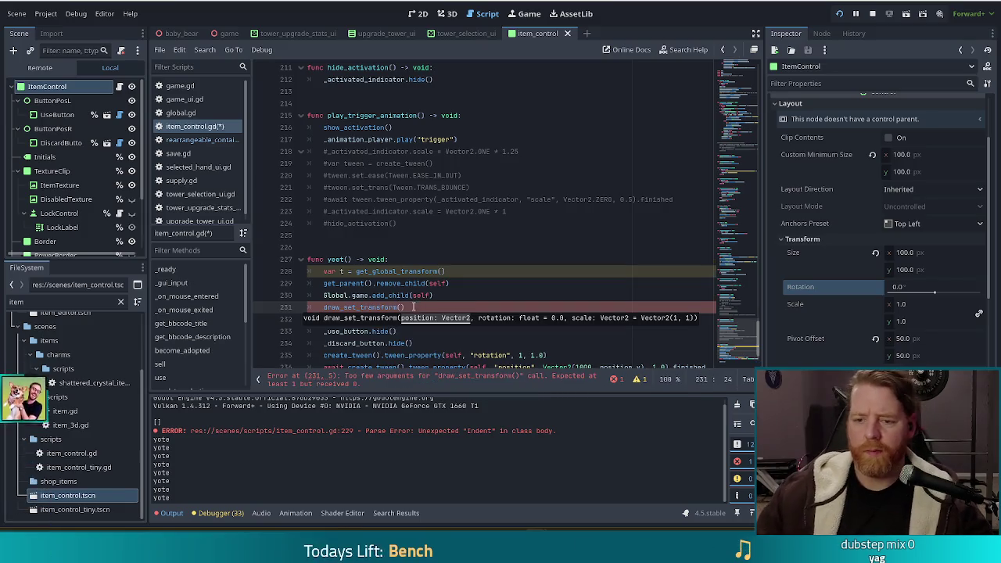
ctrl+click(376, 307)
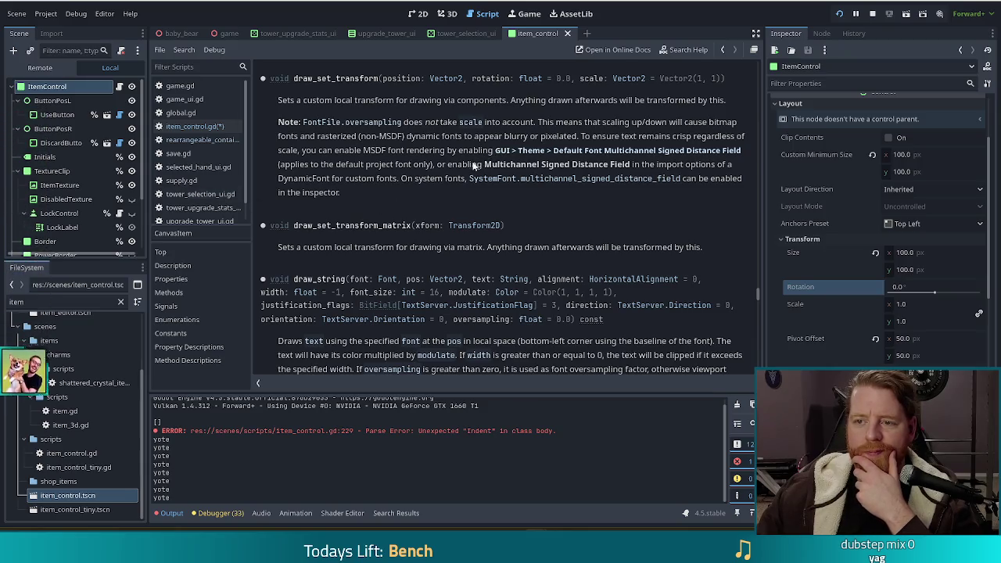
Go back from the draw_set_transform docs page to item_control.gd
key(alt+Left)
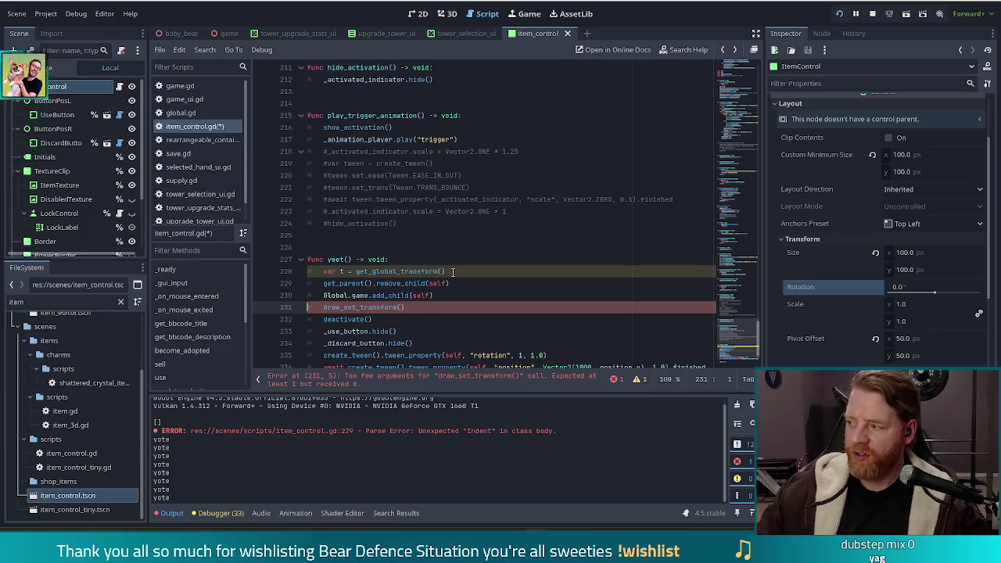
Change line 228 to store the card's global_position in p
drag(452, 271, 425, 271)
drag(342, 274, 340, 273)
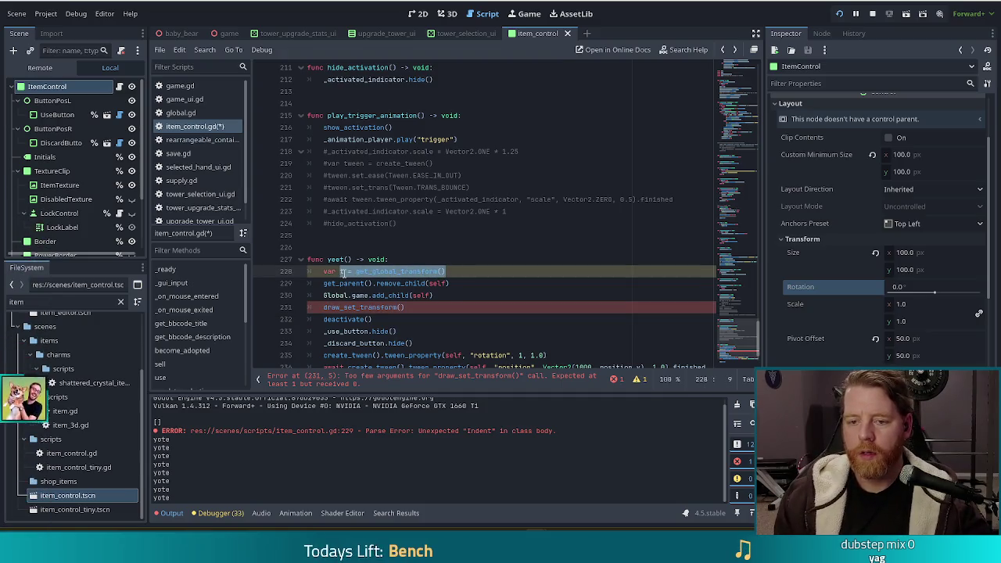
text(obal)
key(Return)
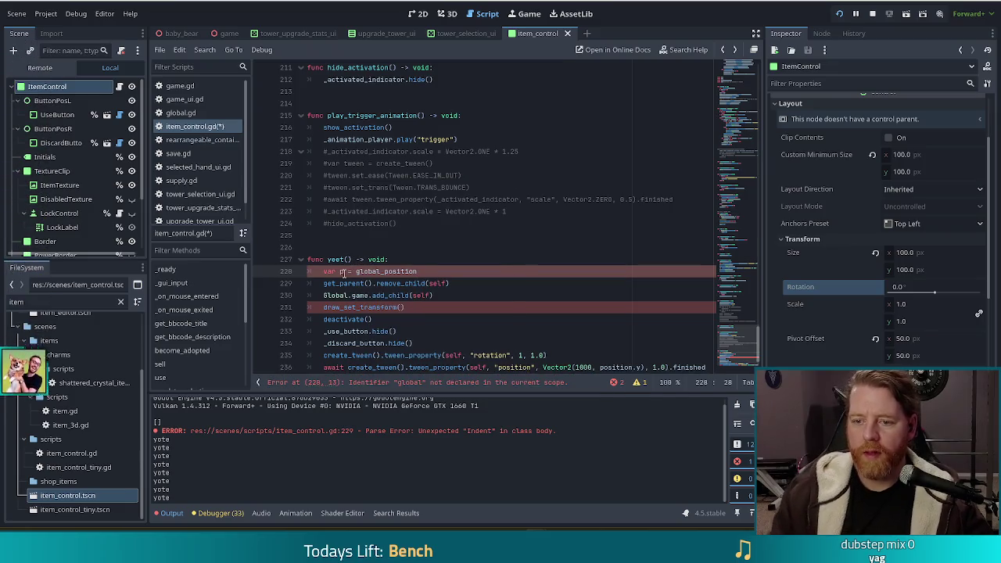
Replace the draw_set_transform() call with global_position = p after reparenting
drag(413, 308, 320, 307)
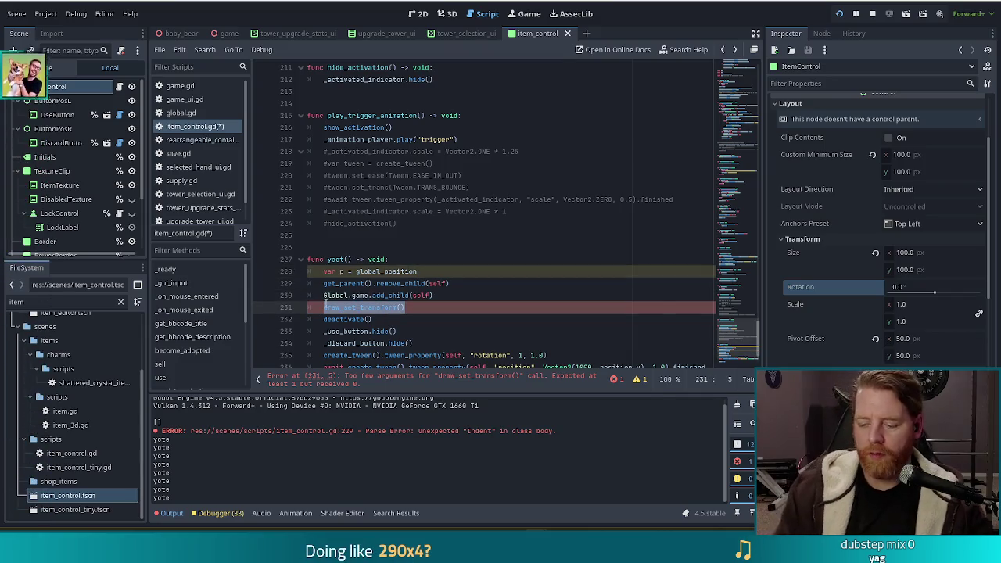
key(BackSpace)
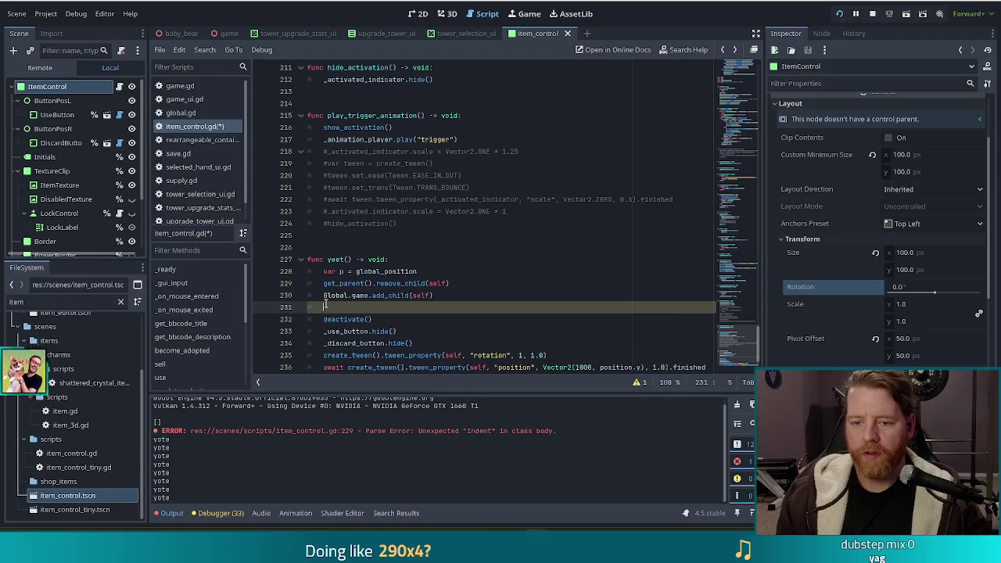
text(globa)
key(Return)
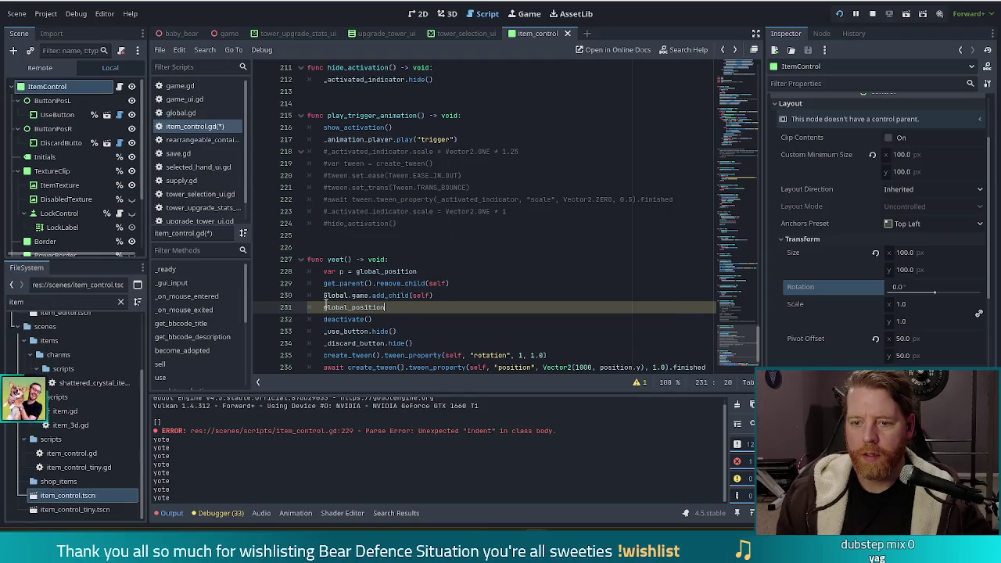
text( = p)
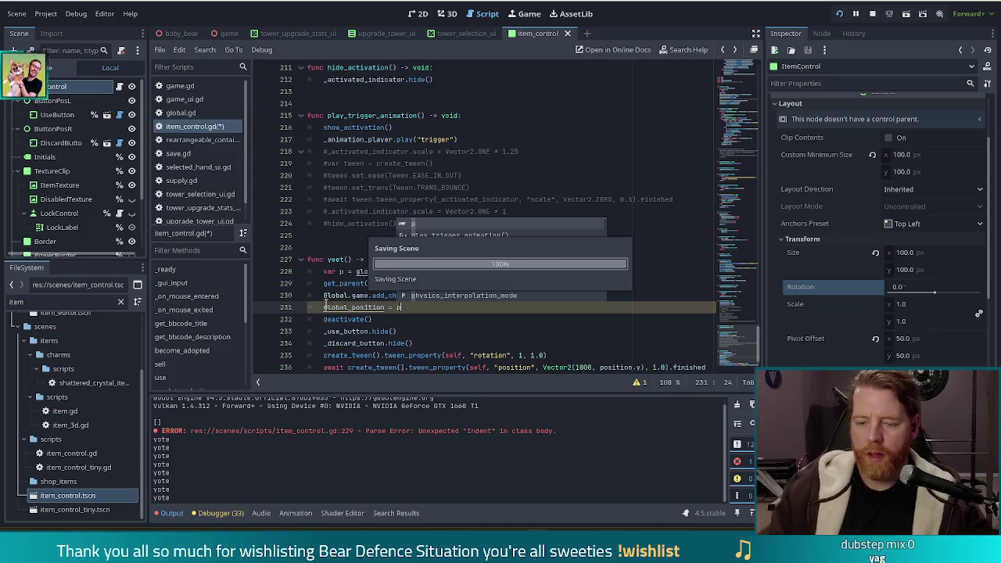
click(351, 307)
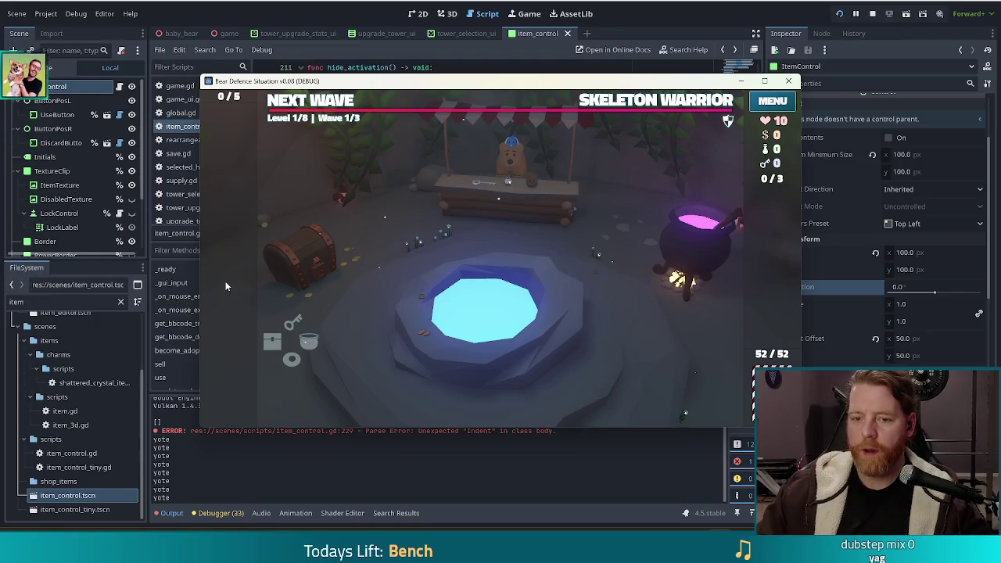
In the running game, add a Girlboss wish with add_wish girlboss, use it, then stop the game
key(grave)
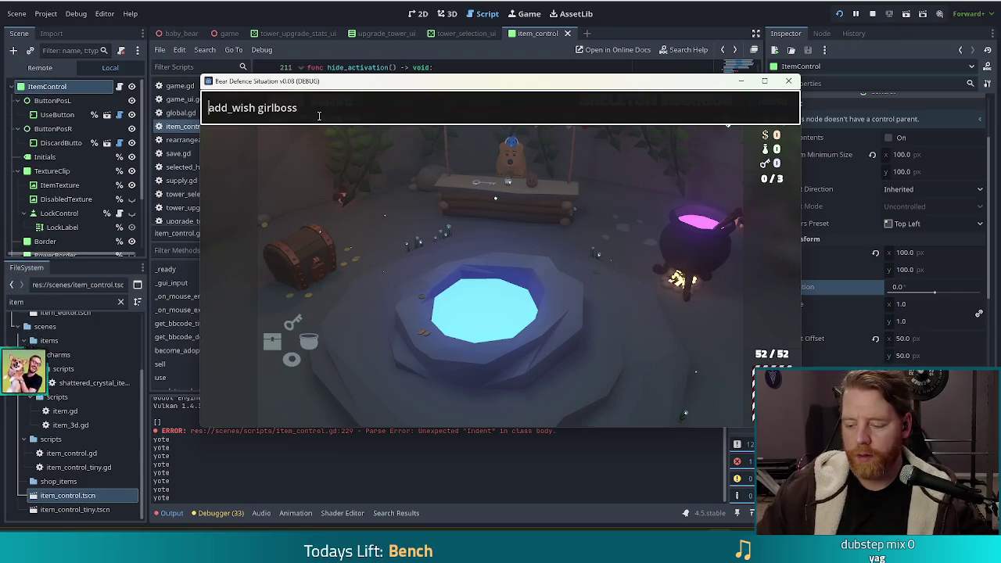
key(Return)
mouse_move(241, 255)
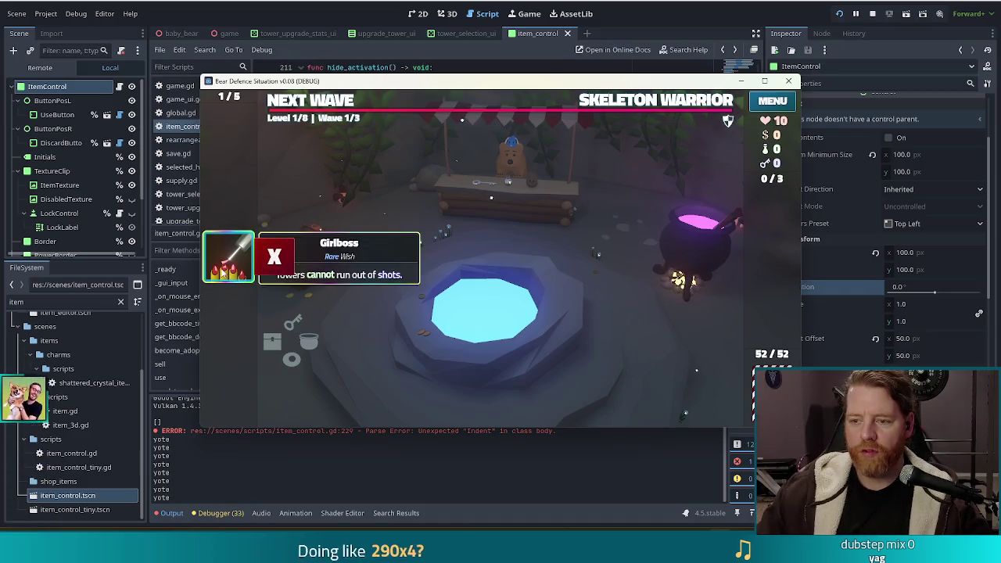
click(275, 258)
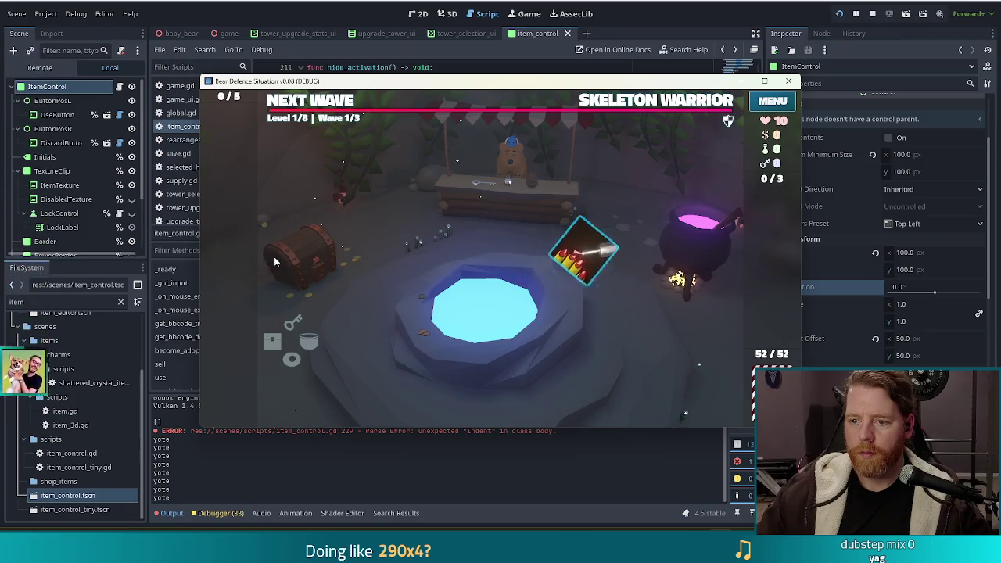
key(F8)
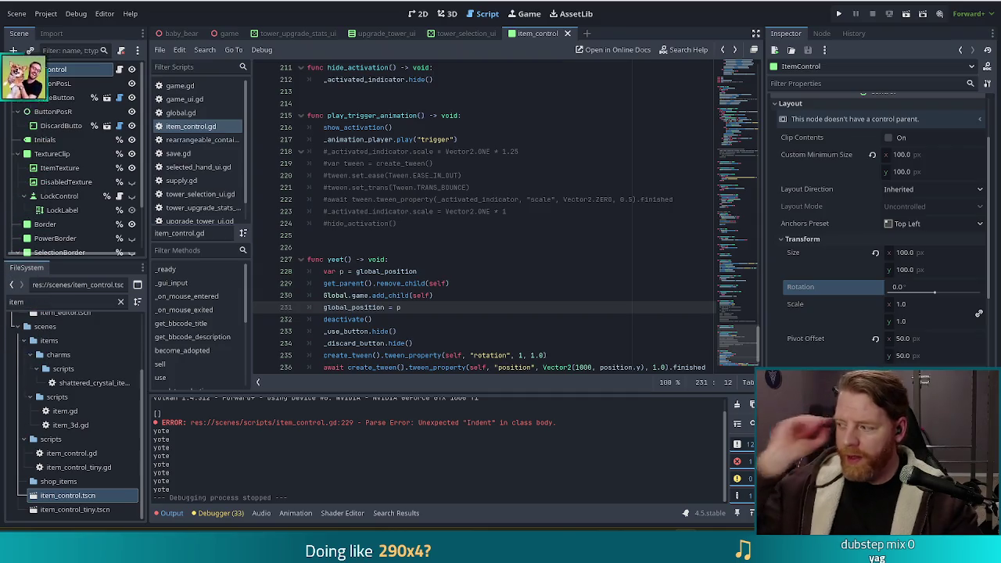
Scroll item_control.gd up to the signal declarations near line 52, including yote
click(492, 297)
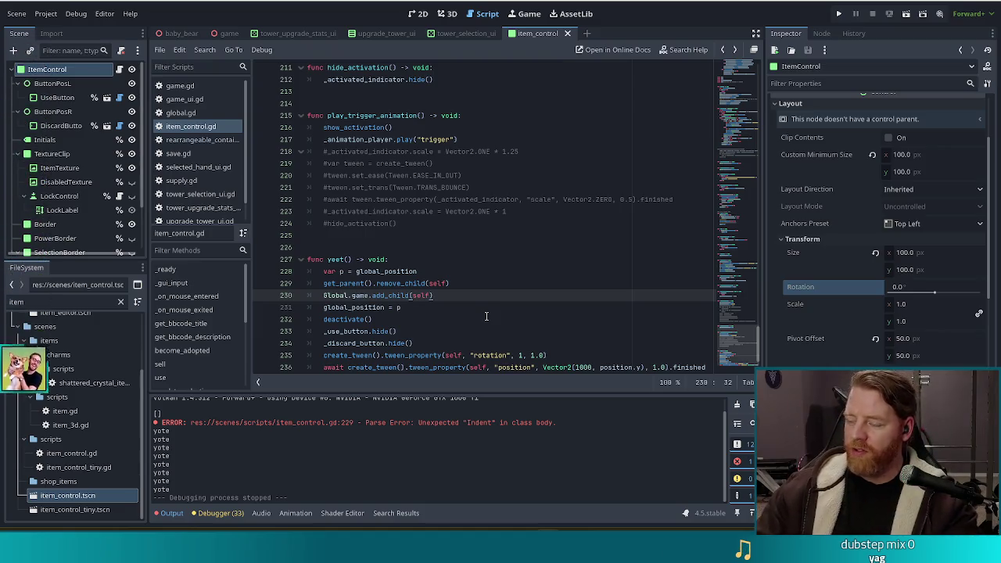
click(463, 275)
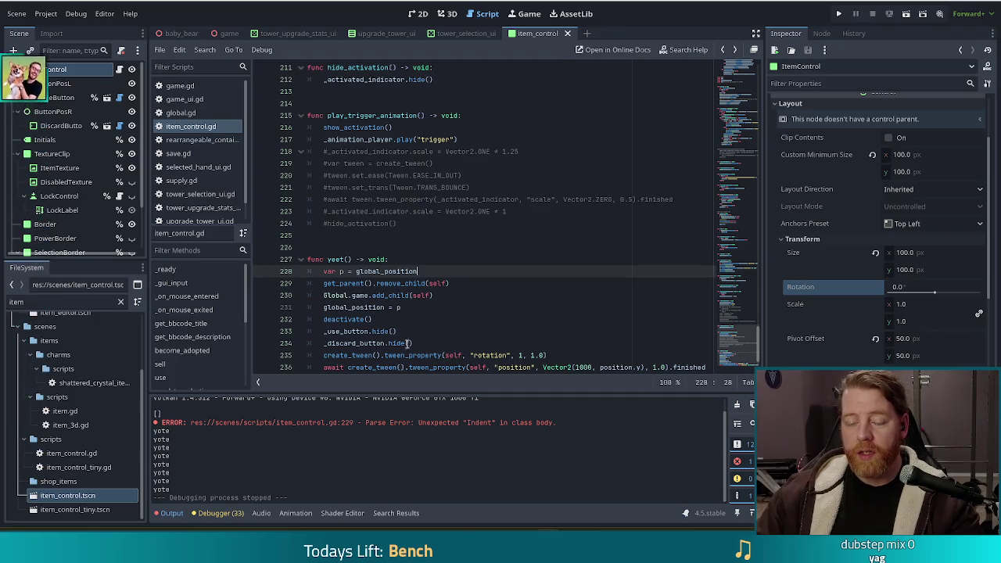
click(739, 294)
mouse_move(739, 294)
mouse_down()
mouse_move(733, 92)
mouse_move(732, 121)
mouse_up()
scroll(473, 244, down, 1)
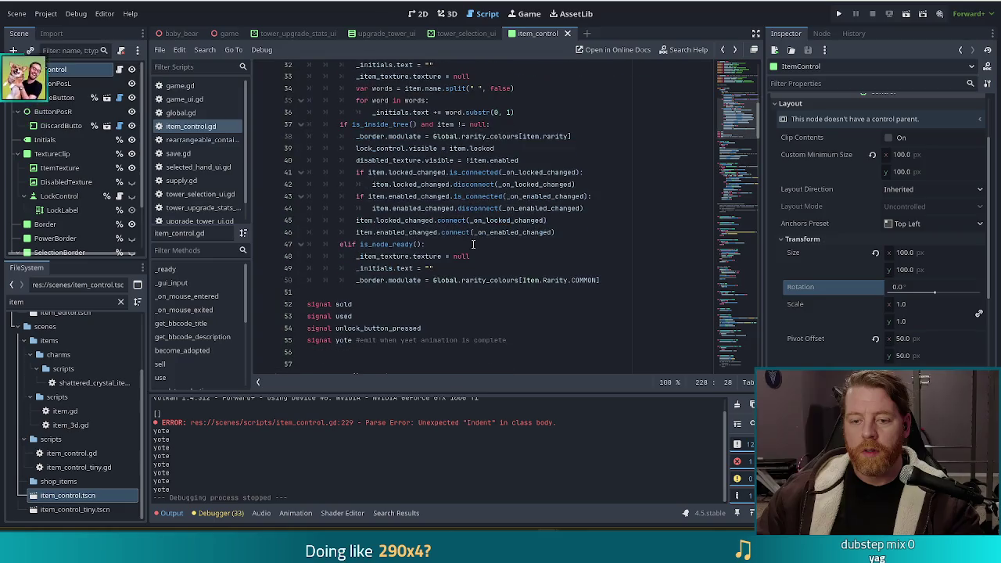
Insert a new line above the signals reading var yeet_gravity :=
click(624, 293)
key(Return)
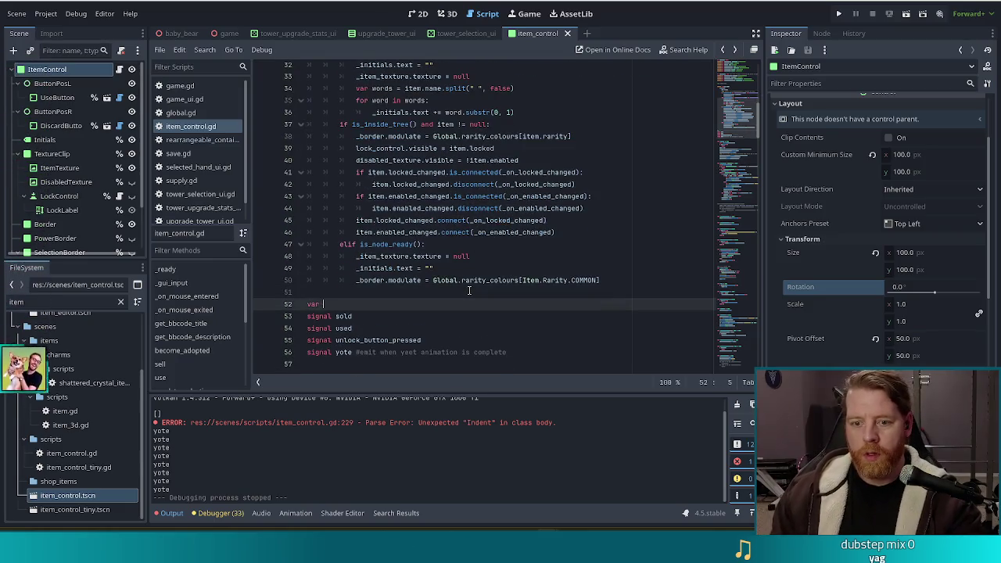
text(var yeet_gravity:)
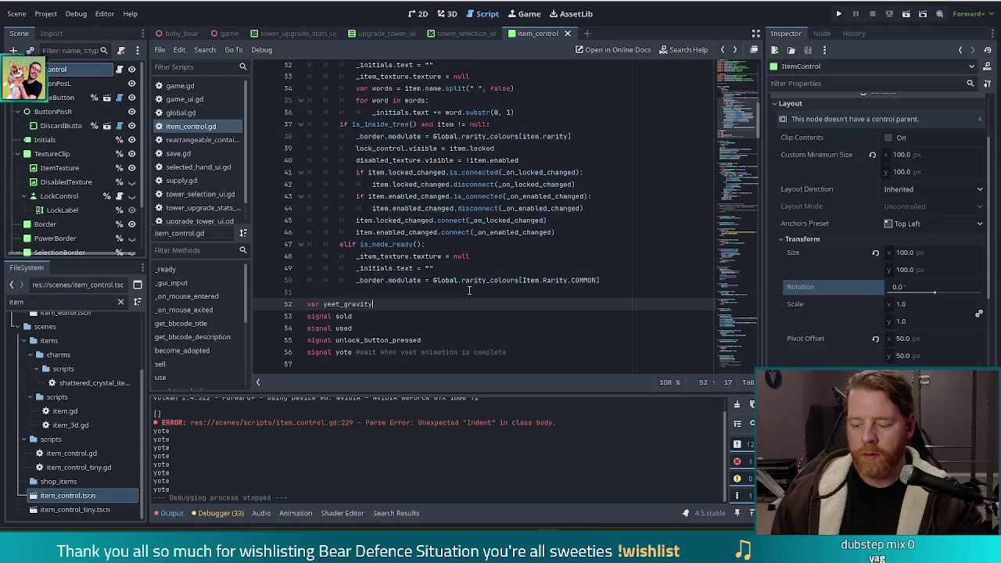
text(=)
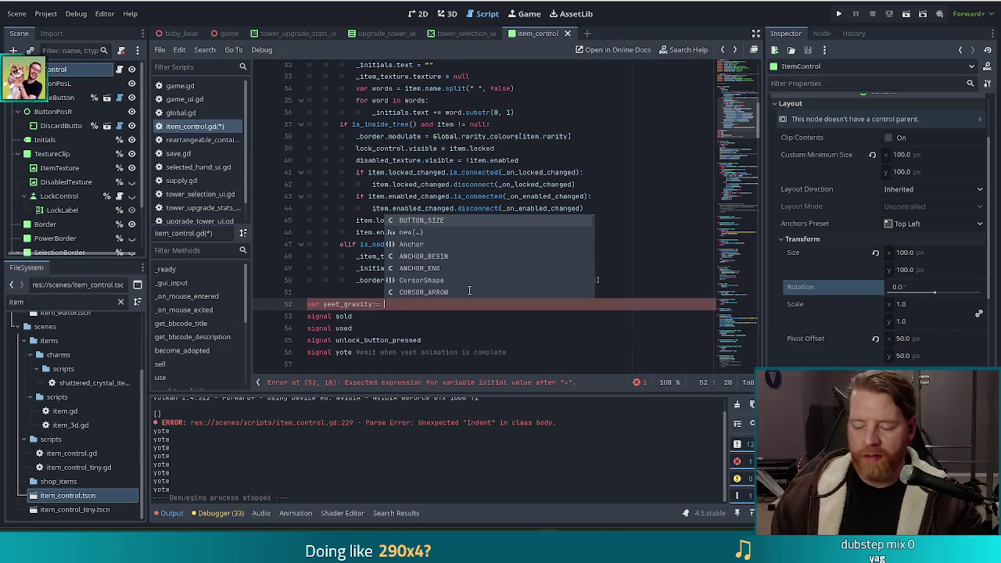
Give yeet_gravity the value 10 and save the script
text(10)
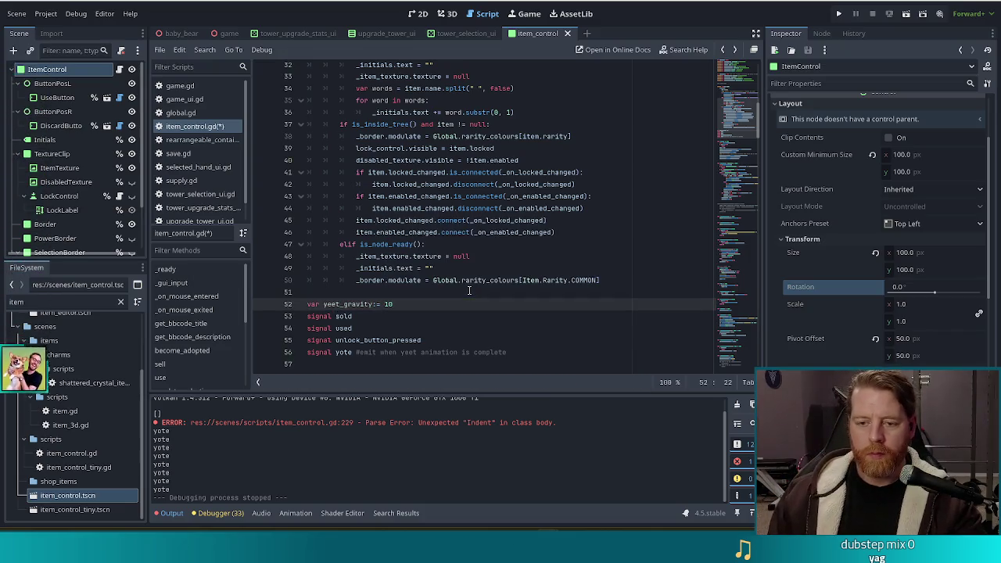
key(Return)
key(ctrl+s)
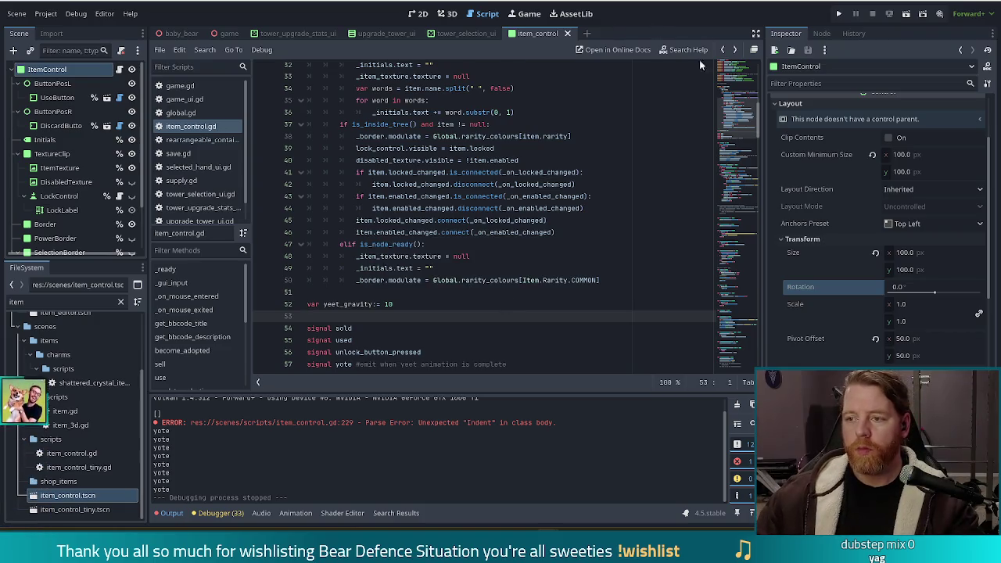
Scroll down to yeet() and place the cursor on its position tween line
scroll(691, 339, down, 20)
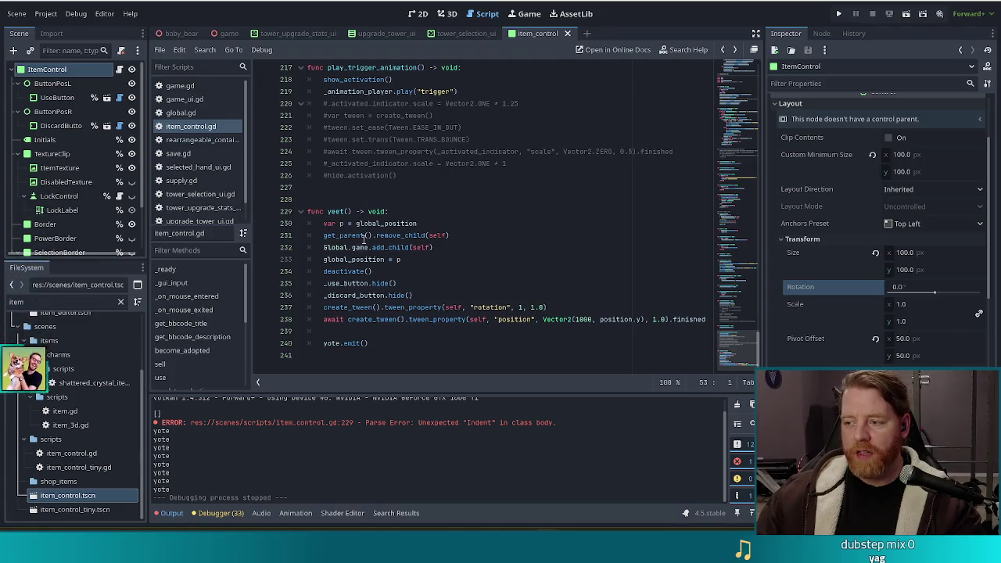
click(465, 226)
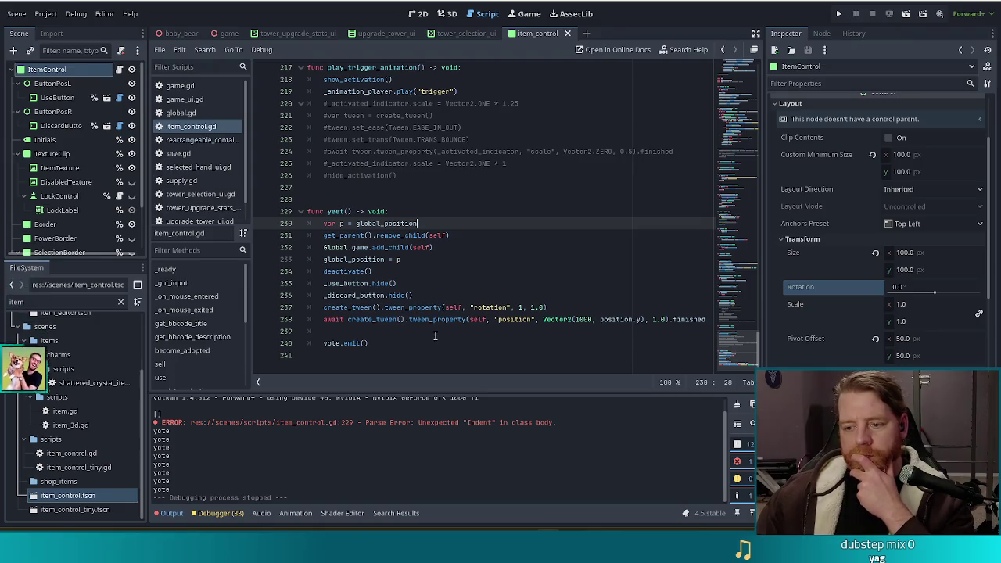
click(455, 319)
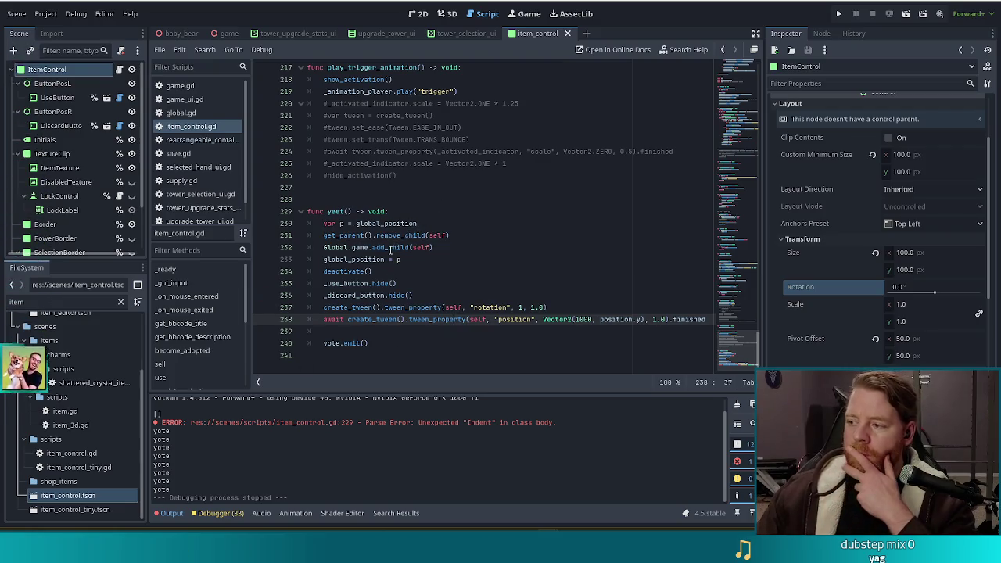
mouse_move(386, 244)
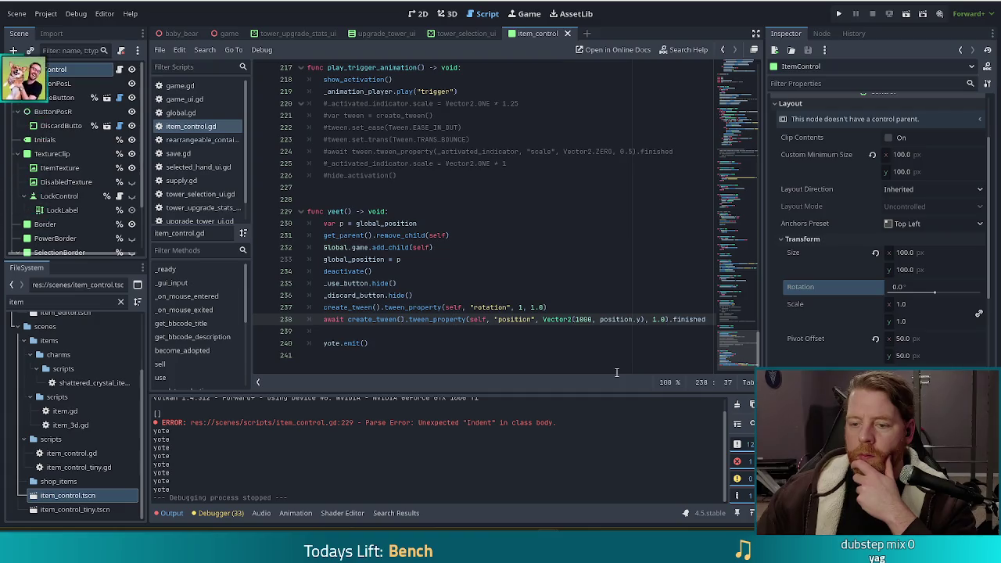
Make the position tween animate position:x to 1000 instead of a Vector2
click(533, 319)
click(533, 319)
text(:x)
drag(652, 319, 552, 319)
text(1000)
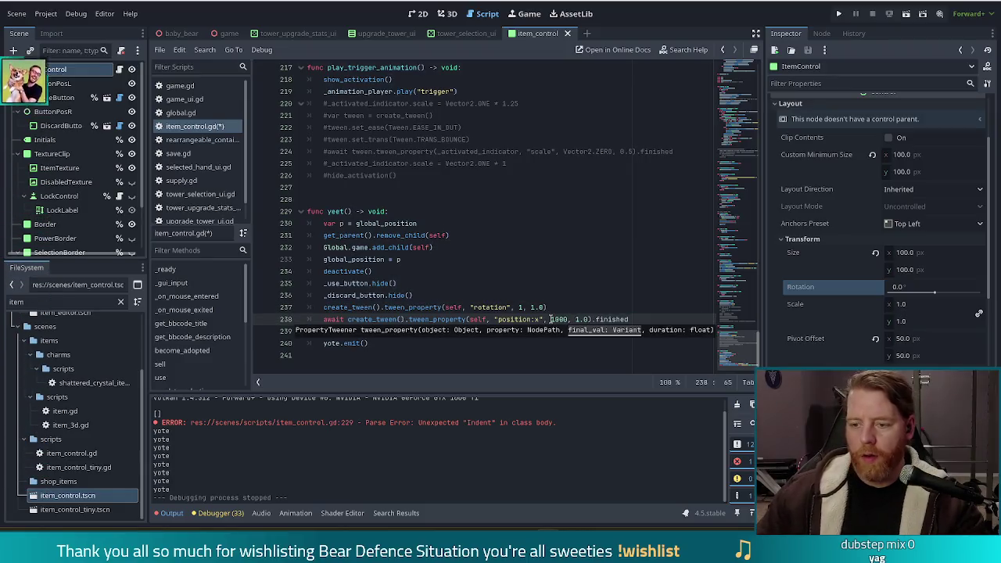
Change the rotation tween duration from 1.0 to 2.0 seconds
click(483, 308)
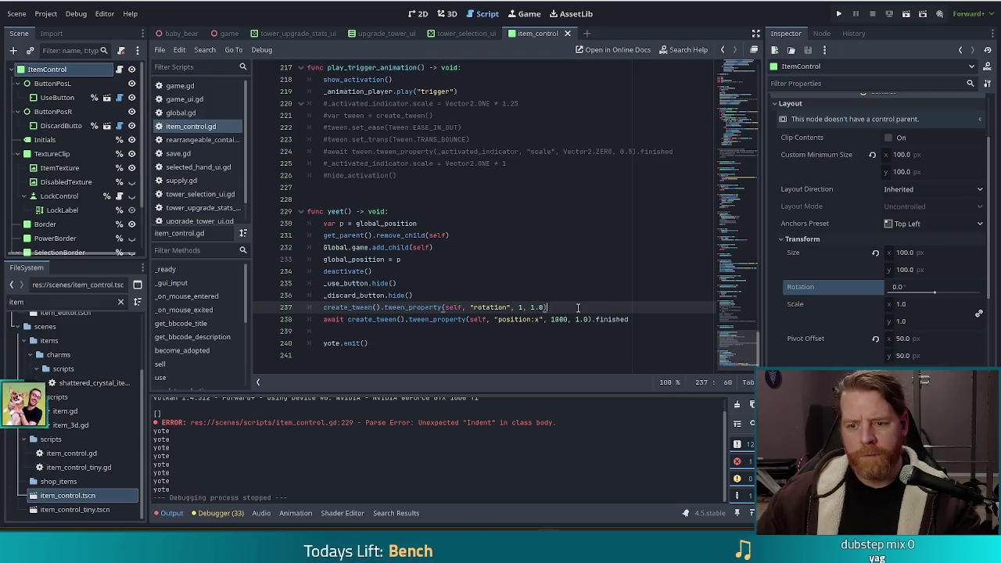
click(552, 307)
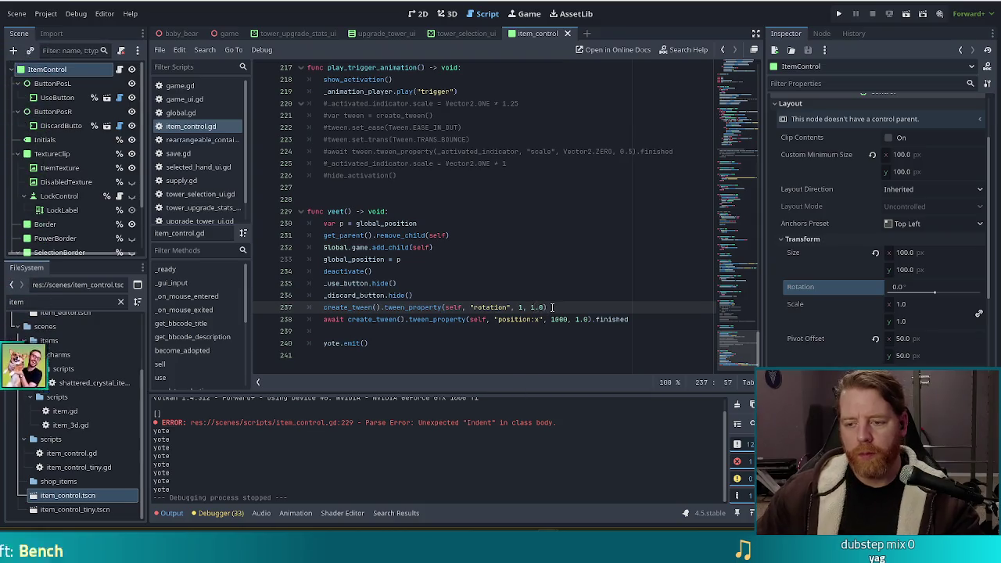
key(BackSpace)
text(2)
click(422, 308)
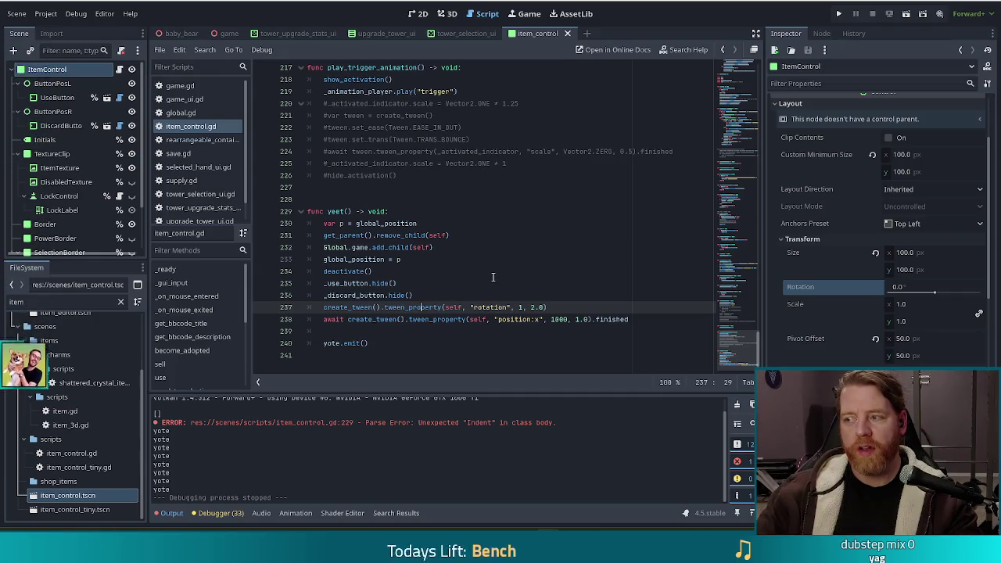
click(631, 319)
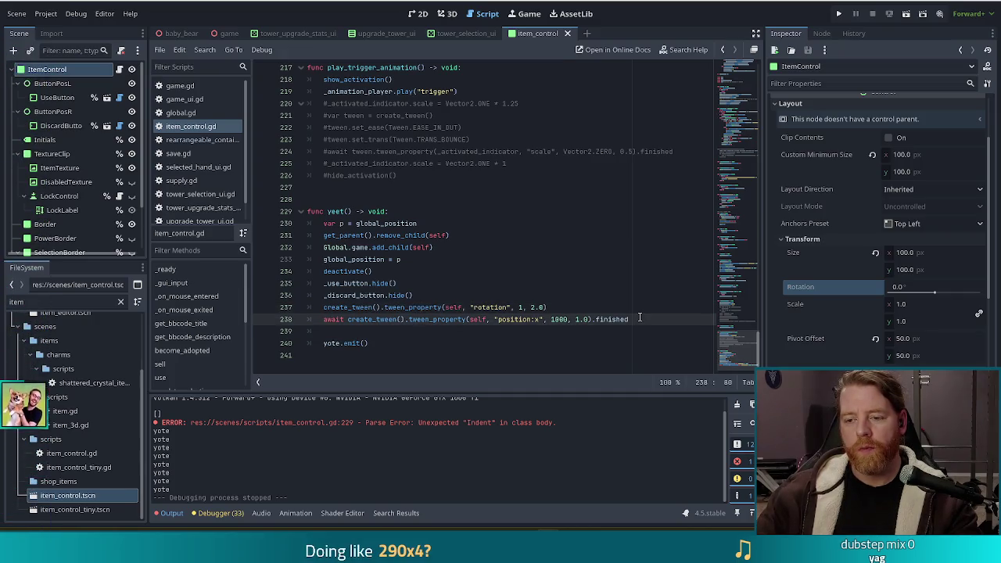
click(540, 319)
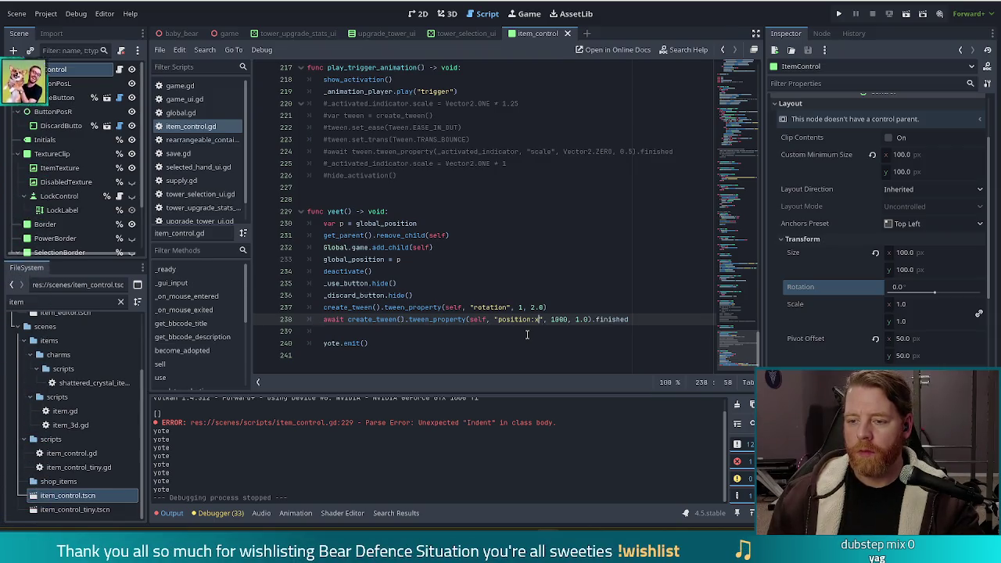
Tween position back to Vector2(1000, global_position.y + ...) instead of position:x
key(BackSpace)
key(BackSpace)
key(Right)
key(Right)
key(Right)
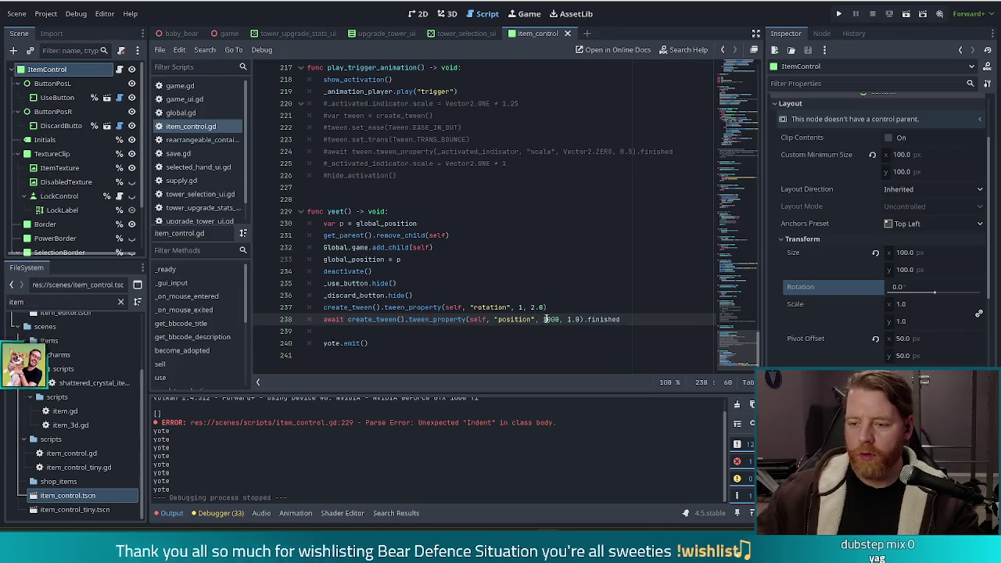
key(Left)
text(Vector2(1000)
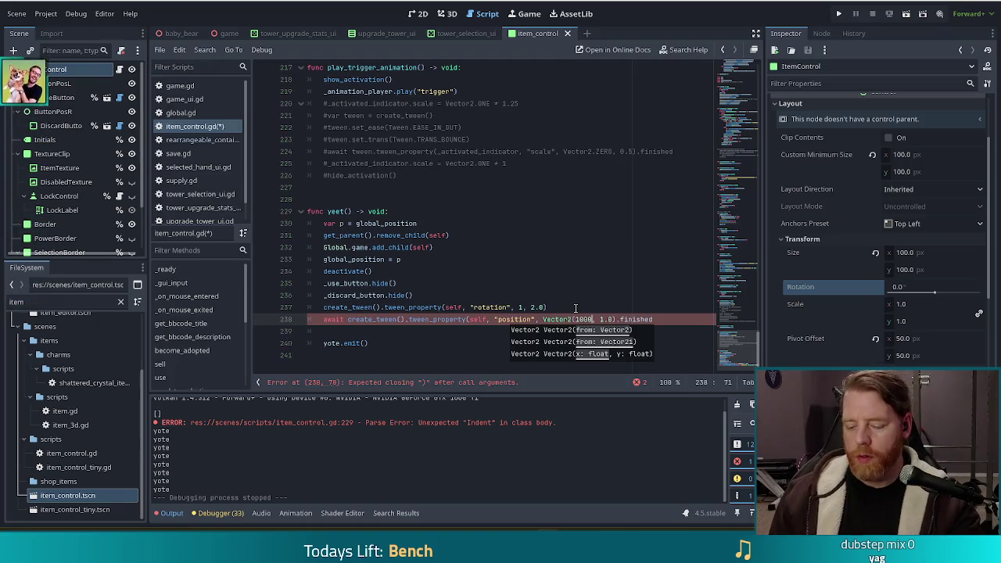
text(, ))
key(Left)
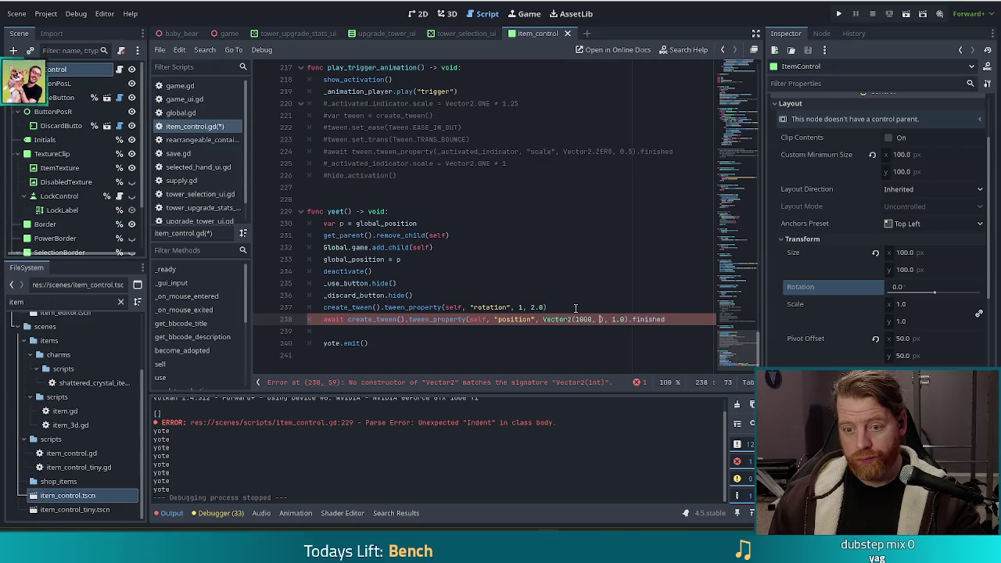
text(glob)
key(Return)
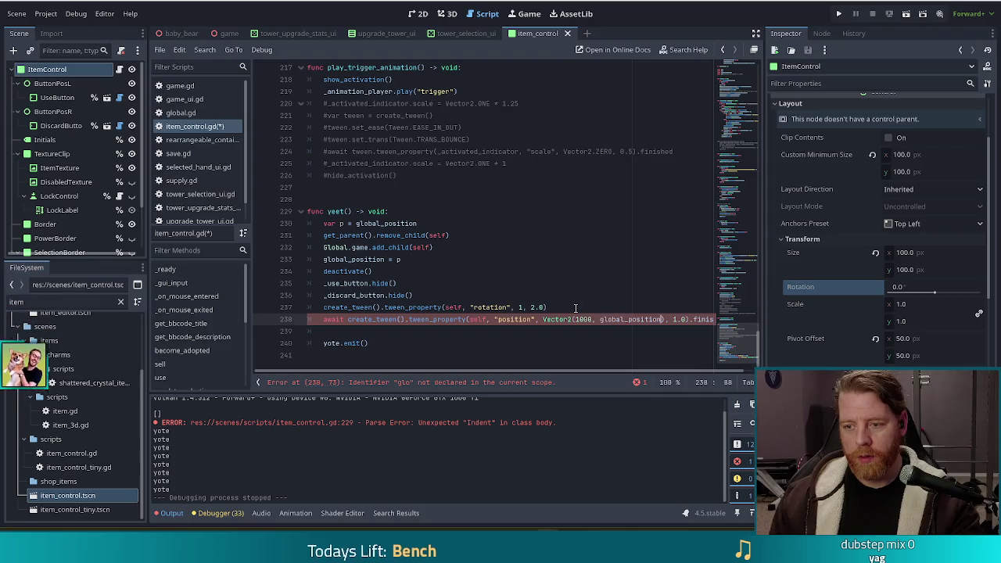
text(.y)
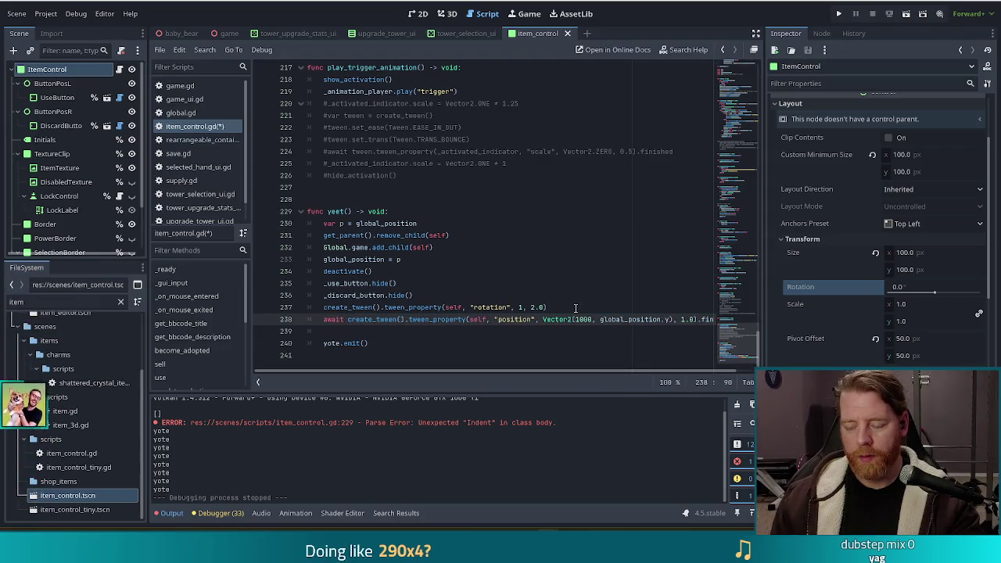
text( +)
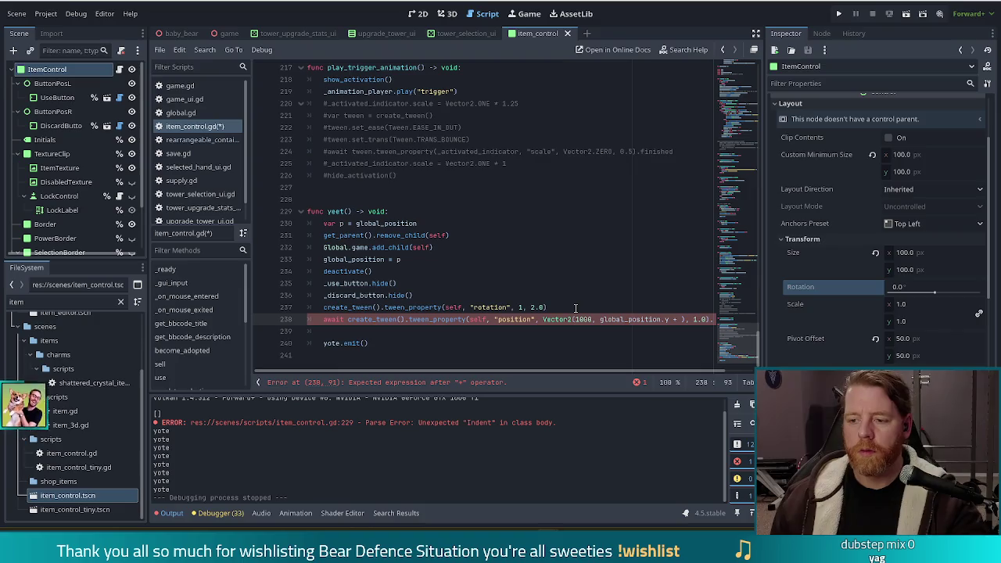
Add a randf_range(-100, 100) vertical offset on a second line, save, and run the game
key(Return)
key(ctrl+Right)
key(ctrl+Right)
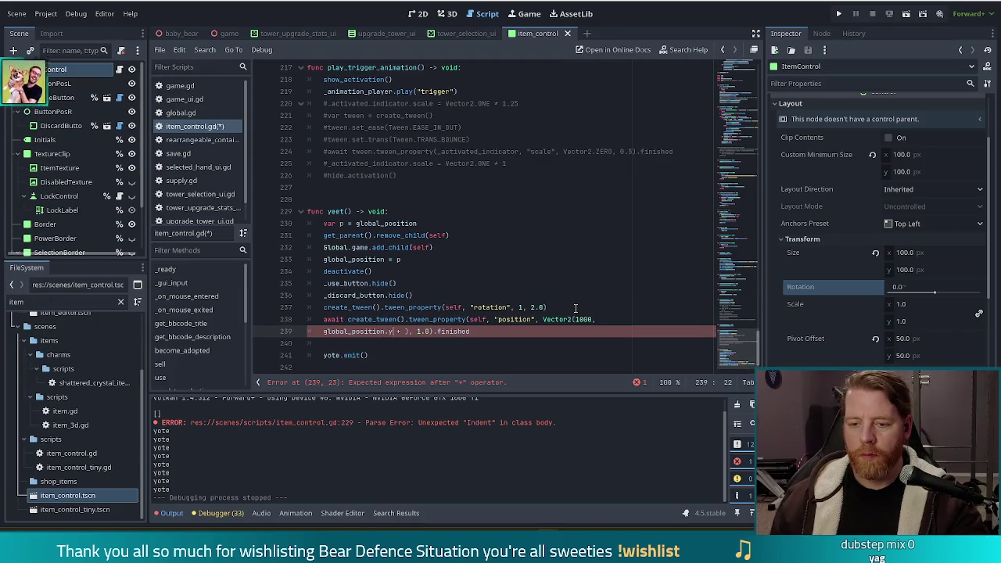
key(Left)
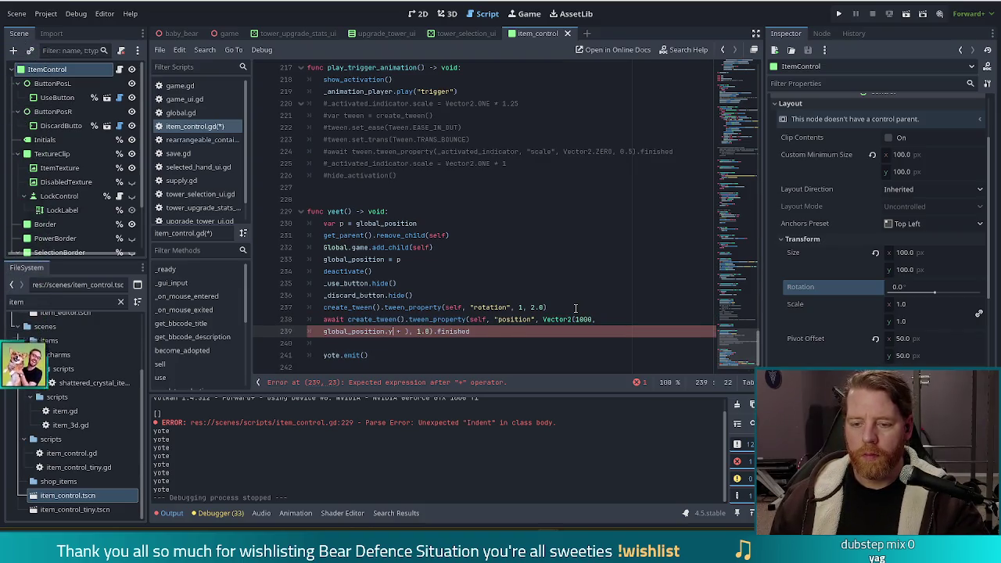
key(Right)
key(Right)
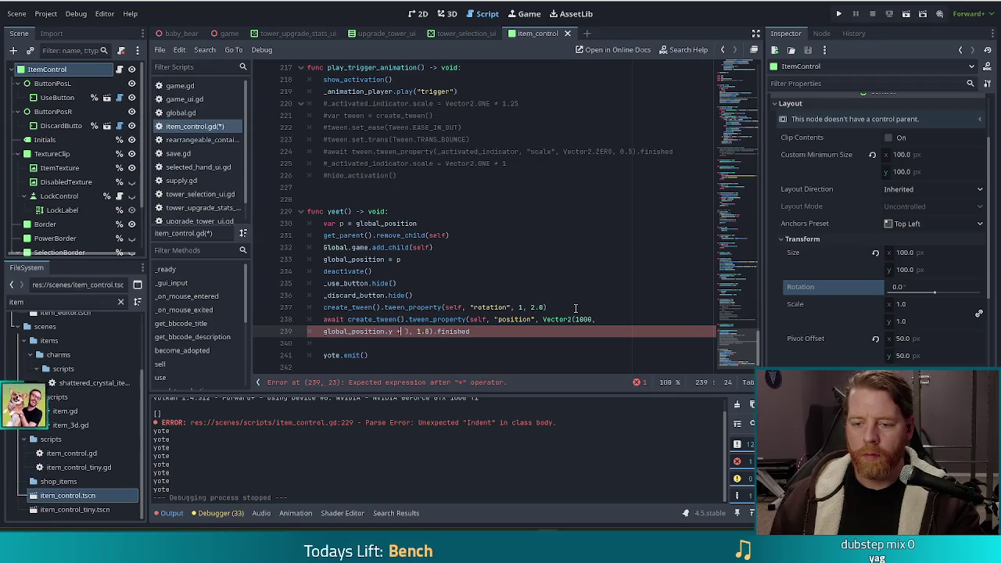
text(rand)
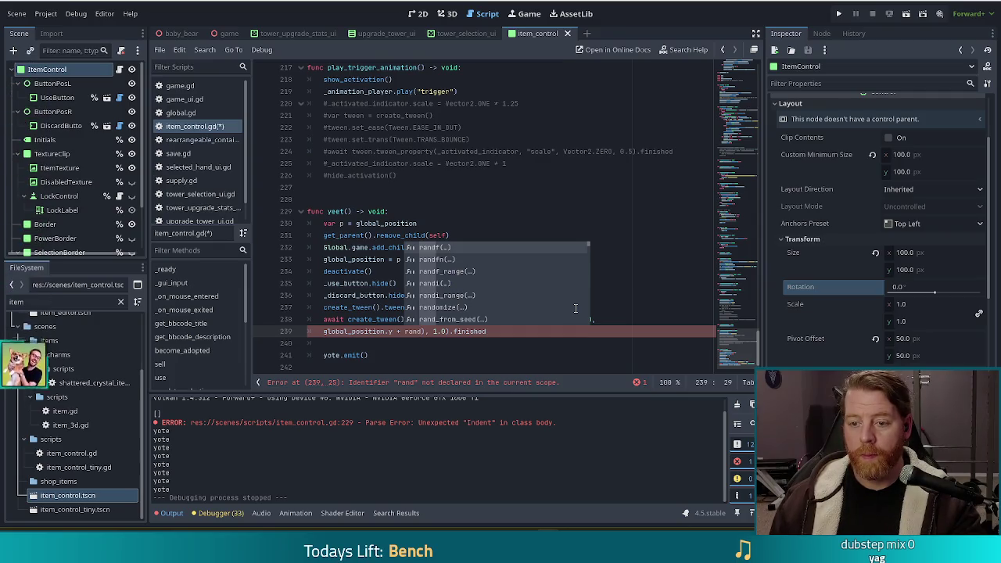
key(Down)
key(Down)
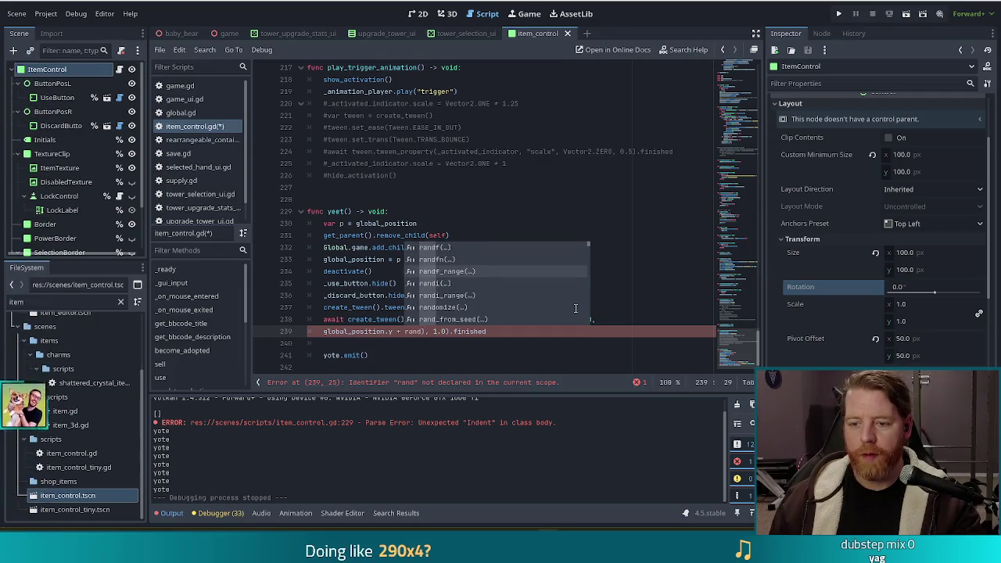
key(Return)
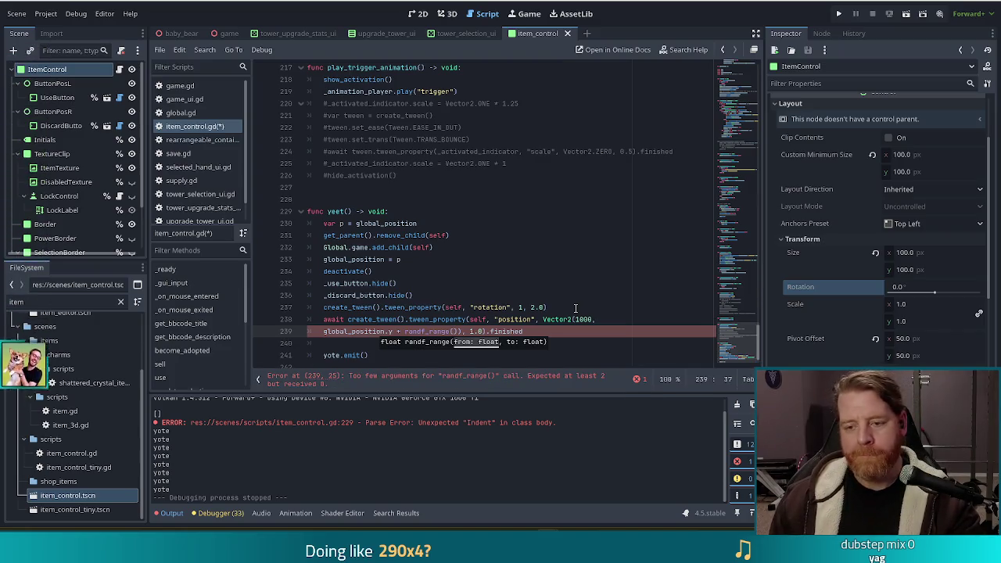
text(-100, 100)
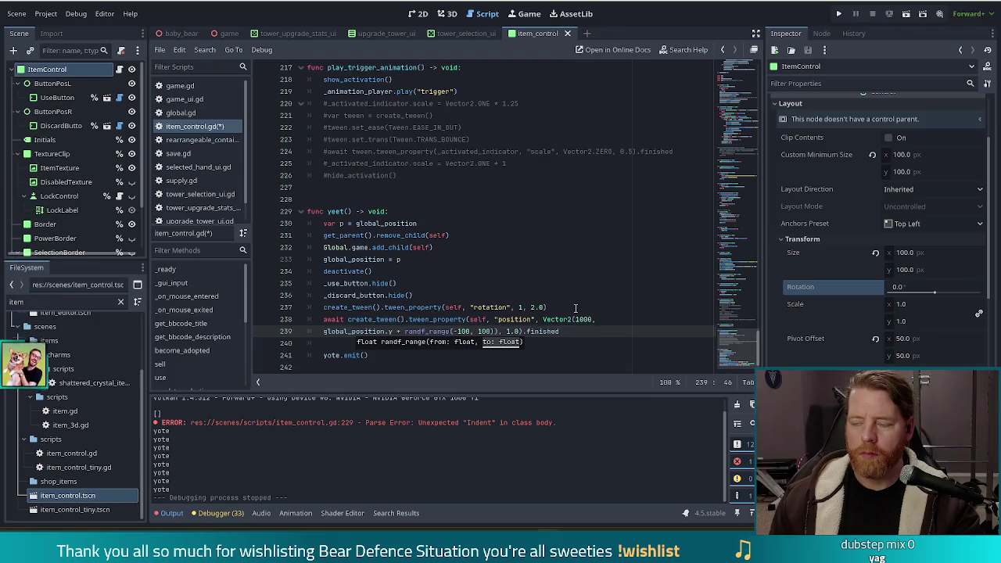
key(ctrl+s)
key(F5)
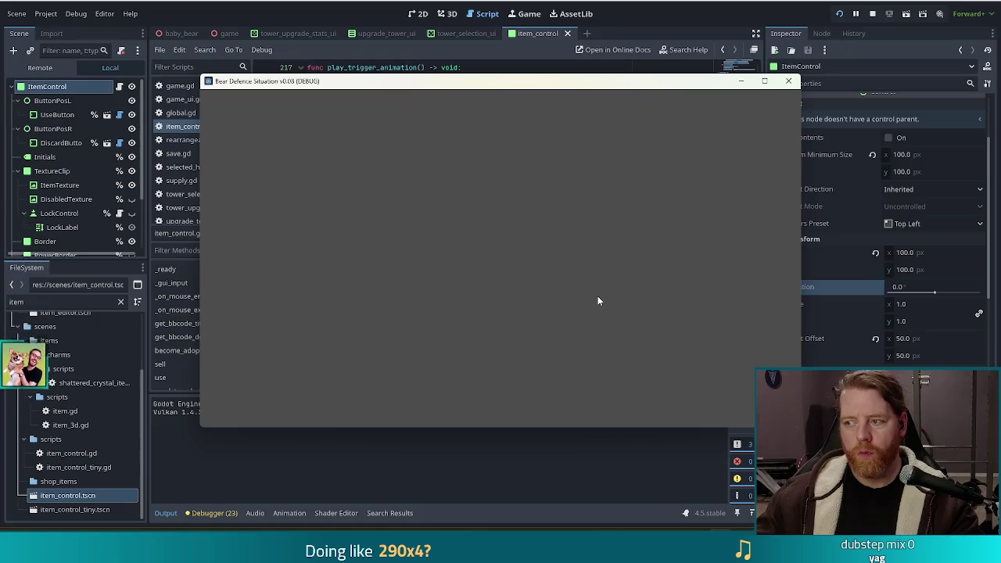
Start playing, throw gold into the wishing well, and pick the Cold Disposition boon
click(319, 270)
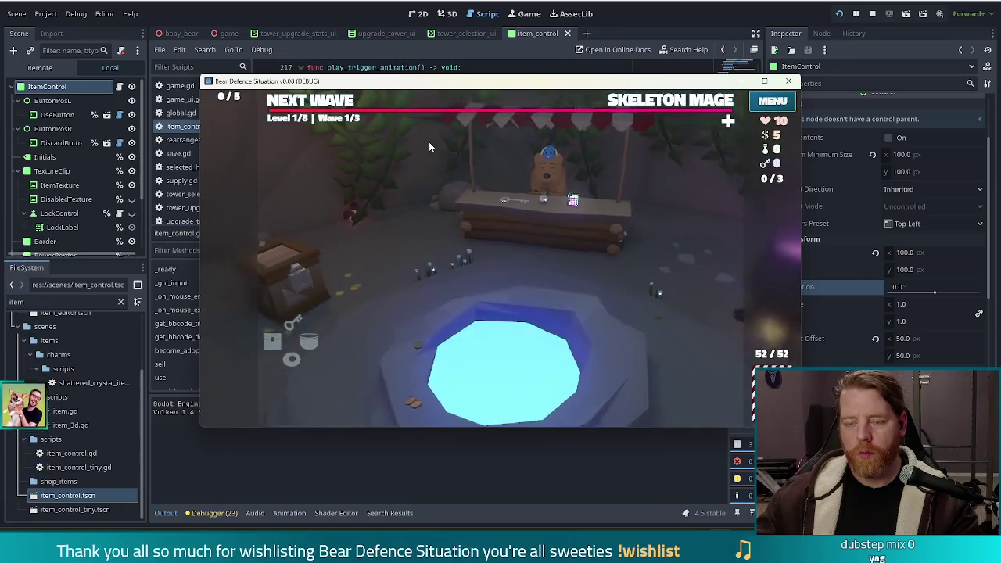
click(496, 316)
click(569, 311)
click(530, 224)
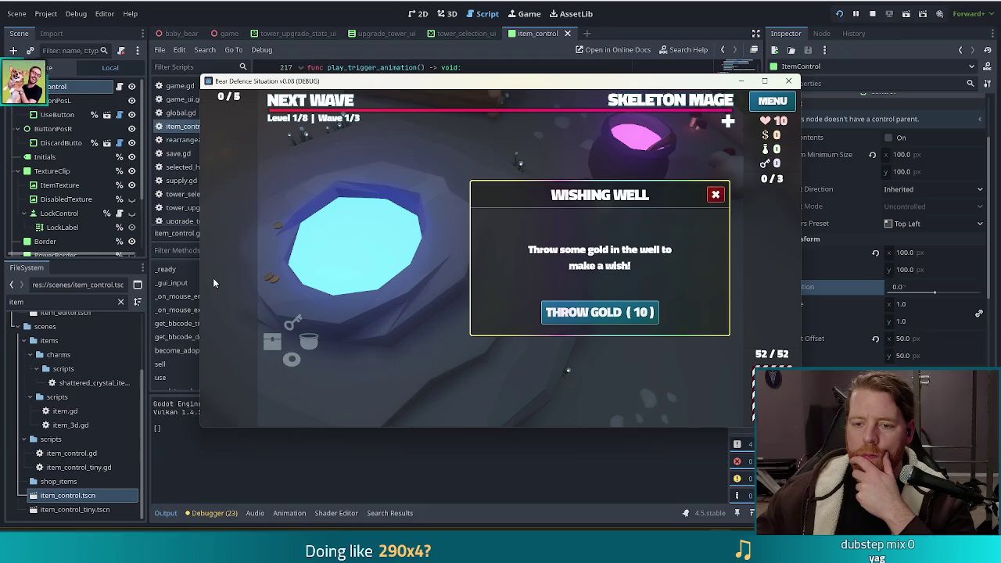
click(715, 195)
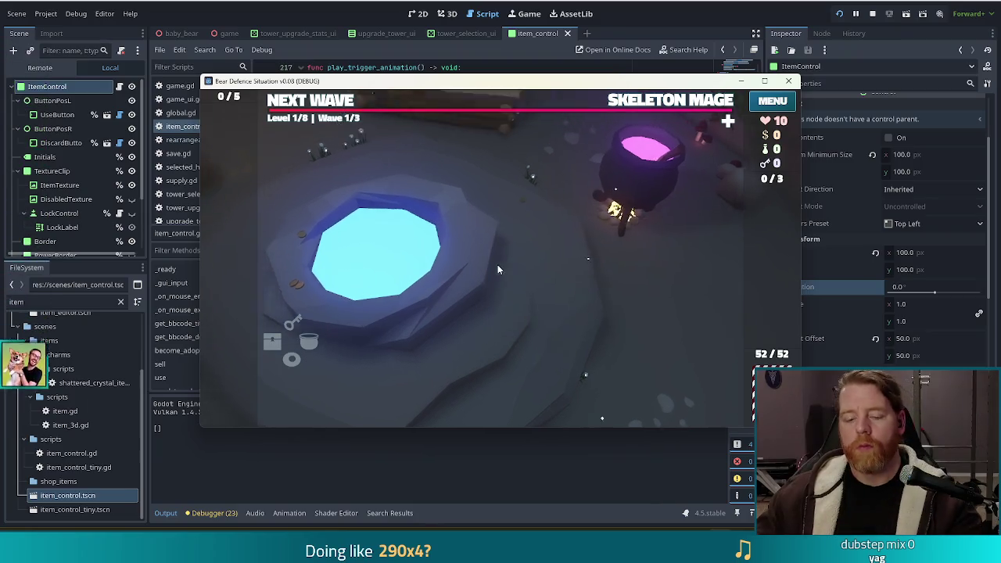
Run add_wish girlboss in the in-game console, then switch back to the editor
key(grave)
text(add_wish )
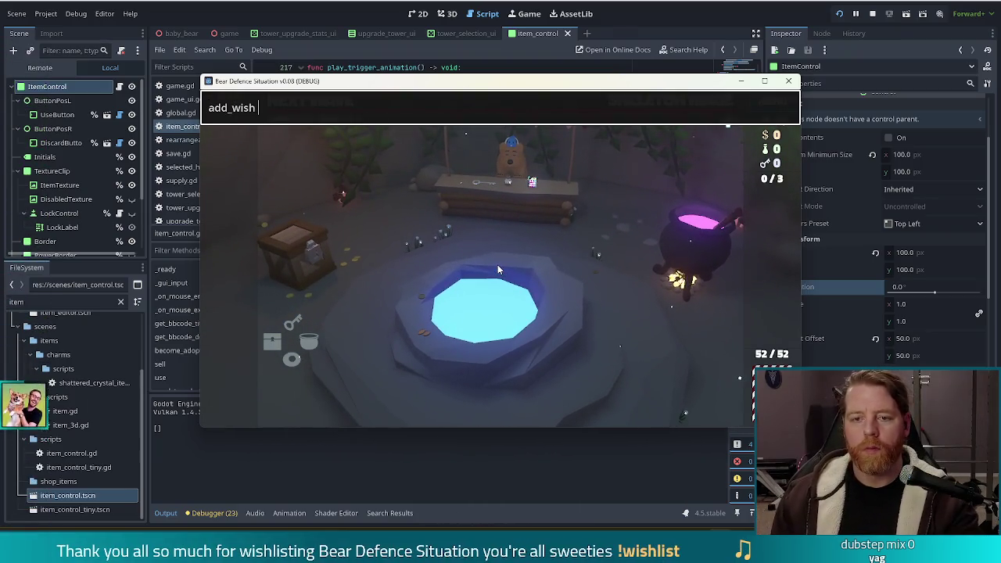
text(girlboss)
key(Return)
key(grave)
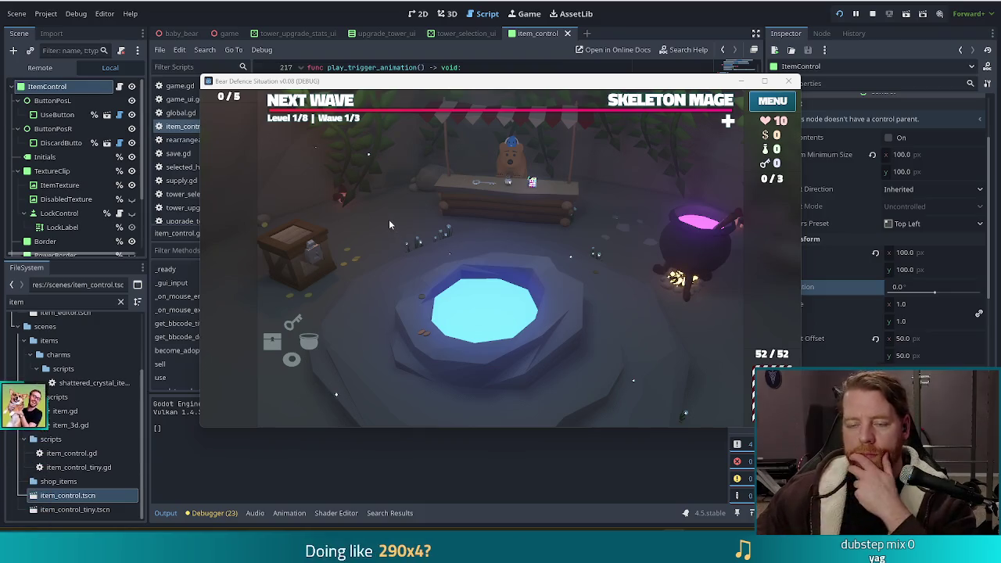
click(702, 6)
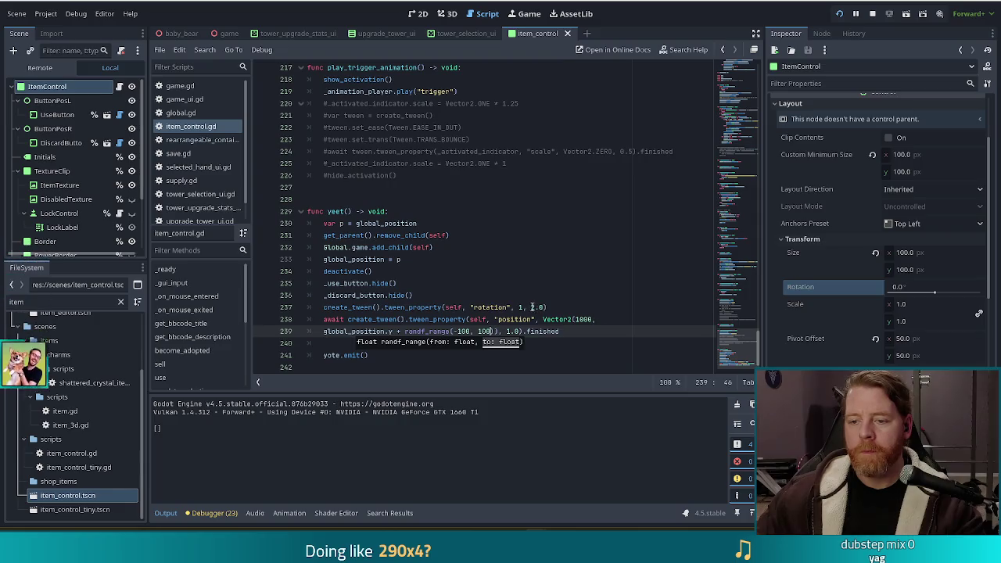
Comment out the rotation tween on line 237 with # and save the script
click(549, 306)
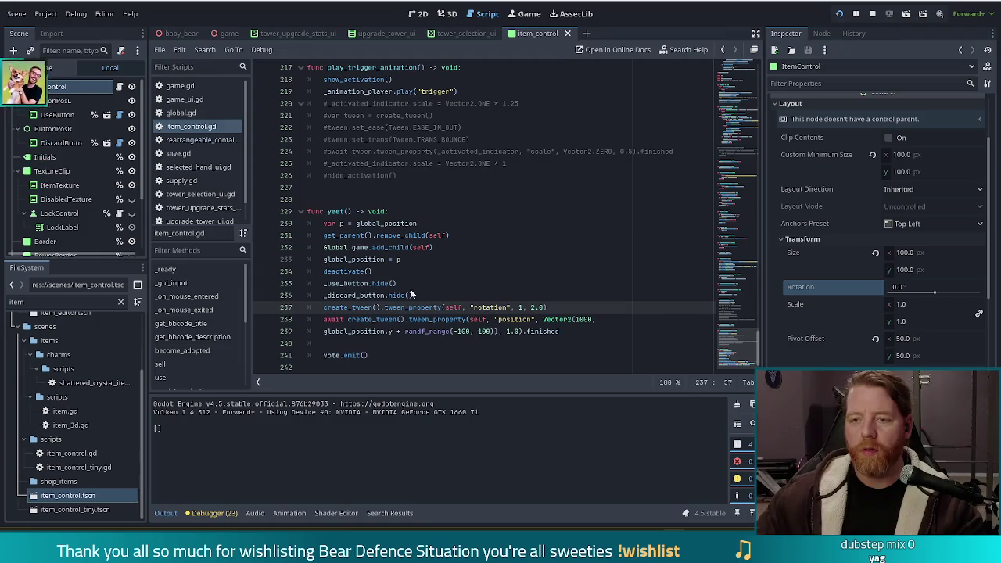
click(319, 306)
text(#)
key(ctrl+s)
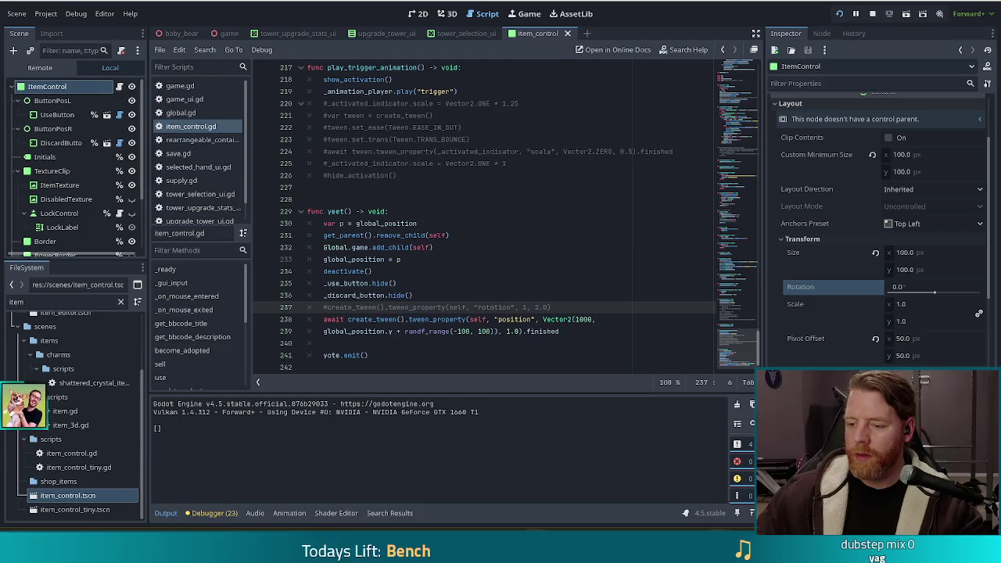
Add two Girlboss wishes with add_wish girlboss and use each card to watch it fly off
key(quoteleft)
text(add_wish girlboss)
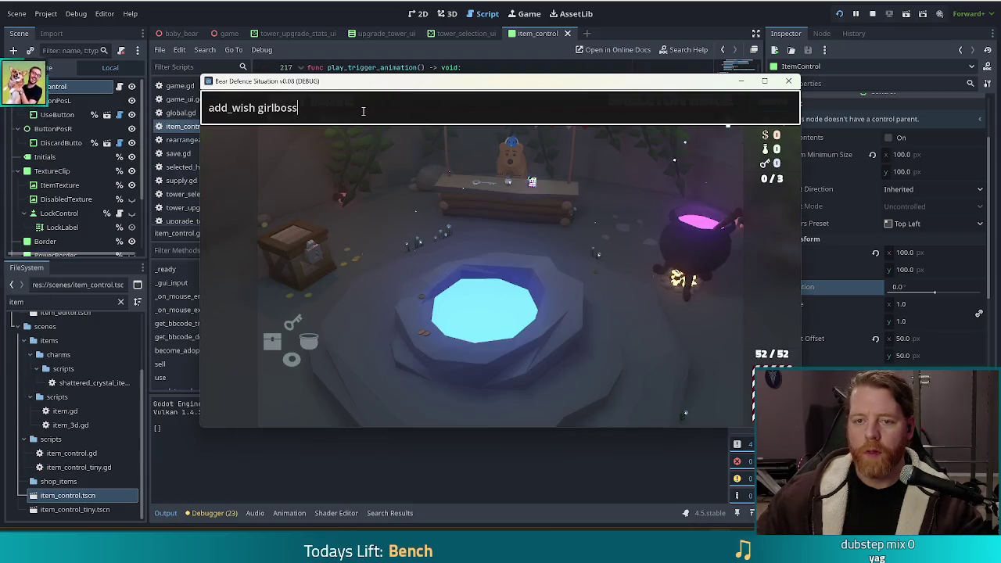
key(Return)
key(quoteleft)
click(226, 265)
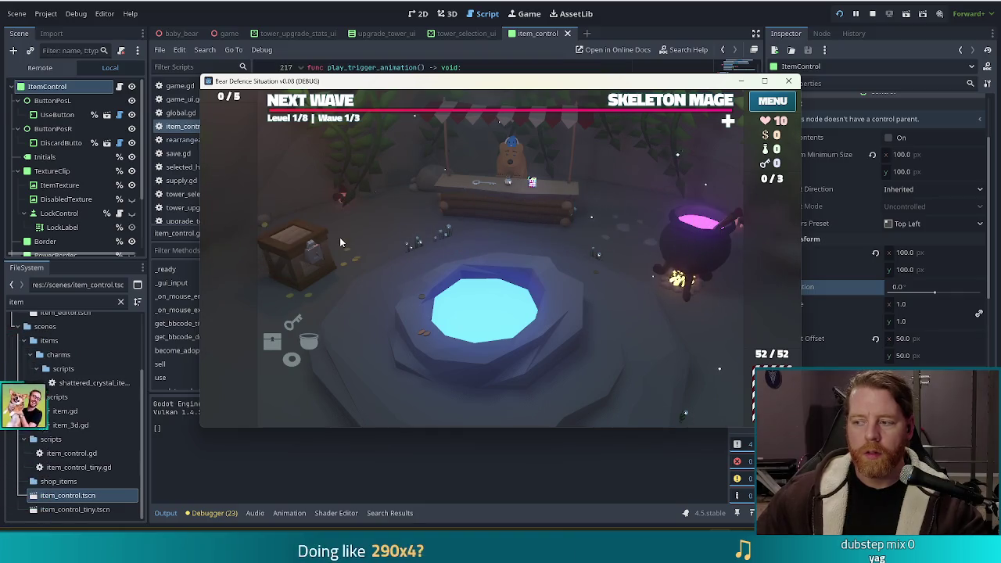
key(quoteleft)
key(Up)
key(Return)
key(quoteleft)
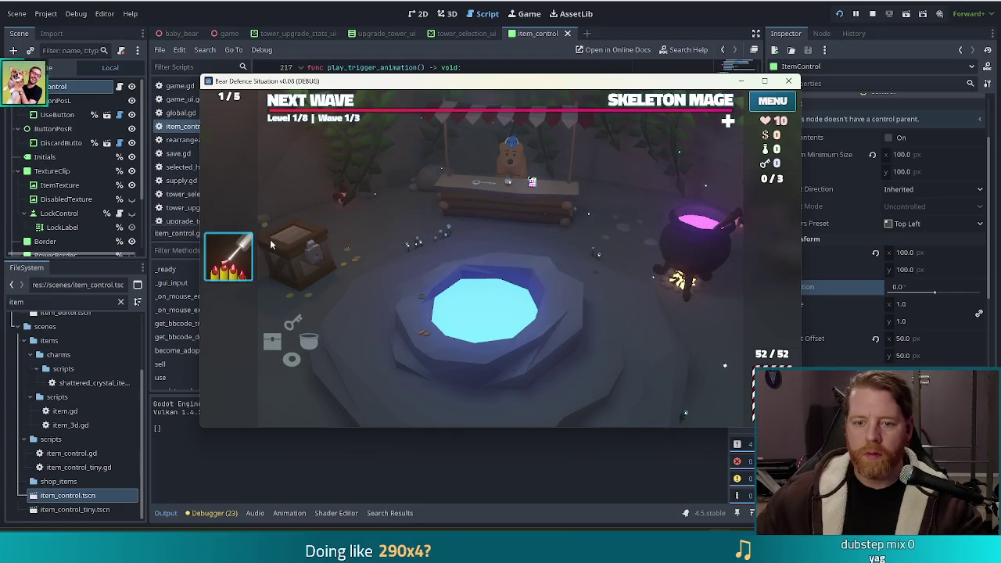
click(277, 259)
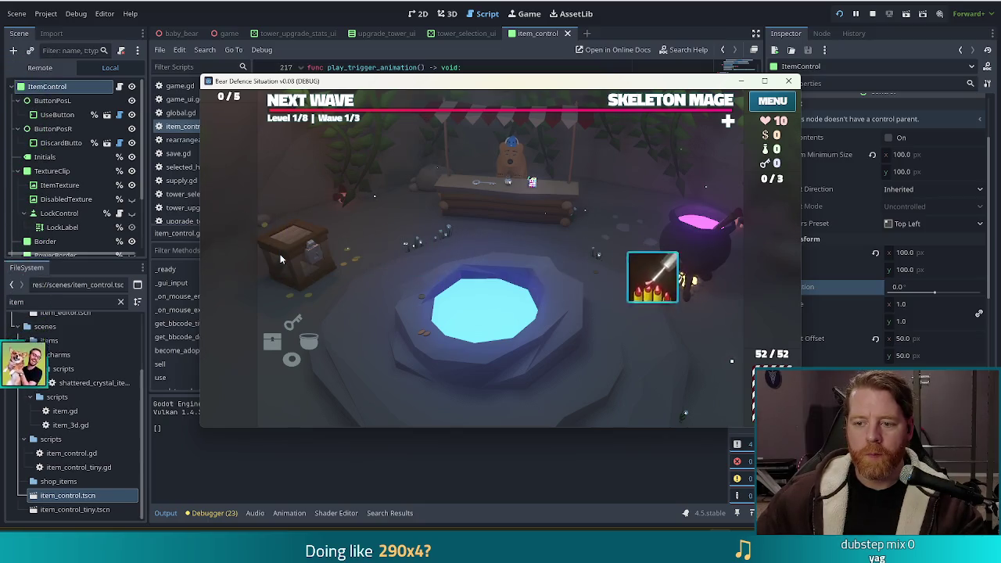
click(635, 11)
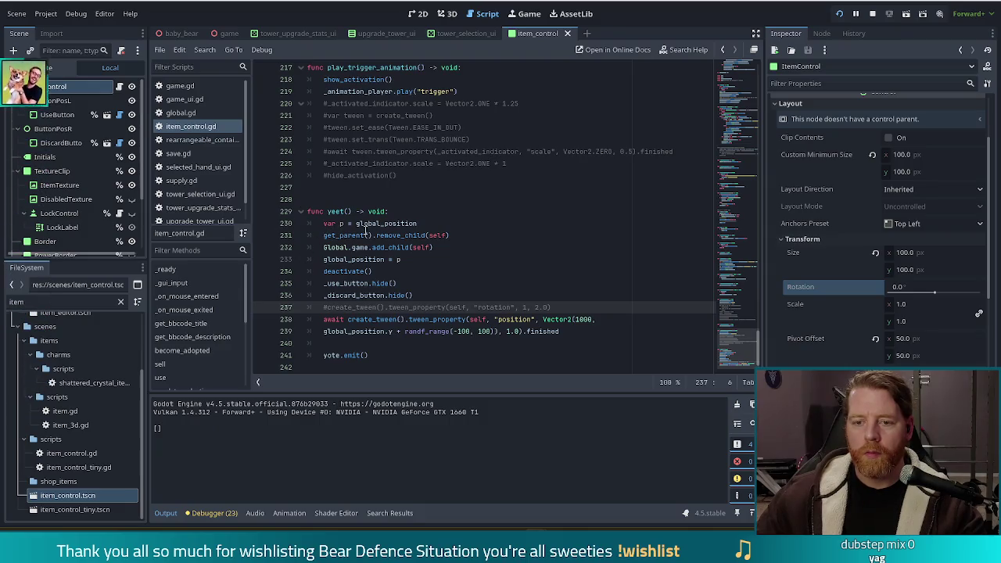
mouse_move(400, 225)
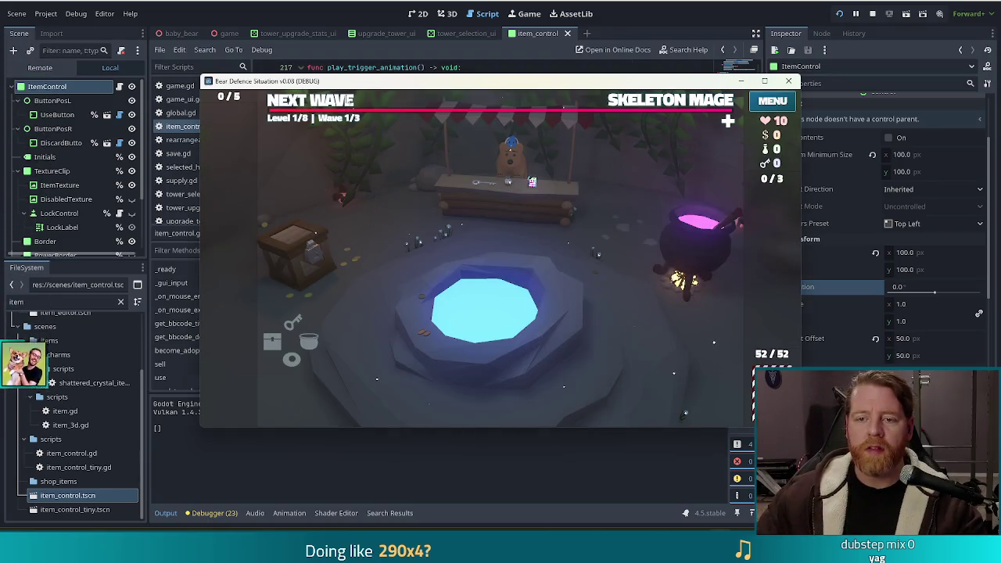
Run add_wish girlboss in the console and select the new Girlboss wish card
text(add_wish girlboss)
key(Return)
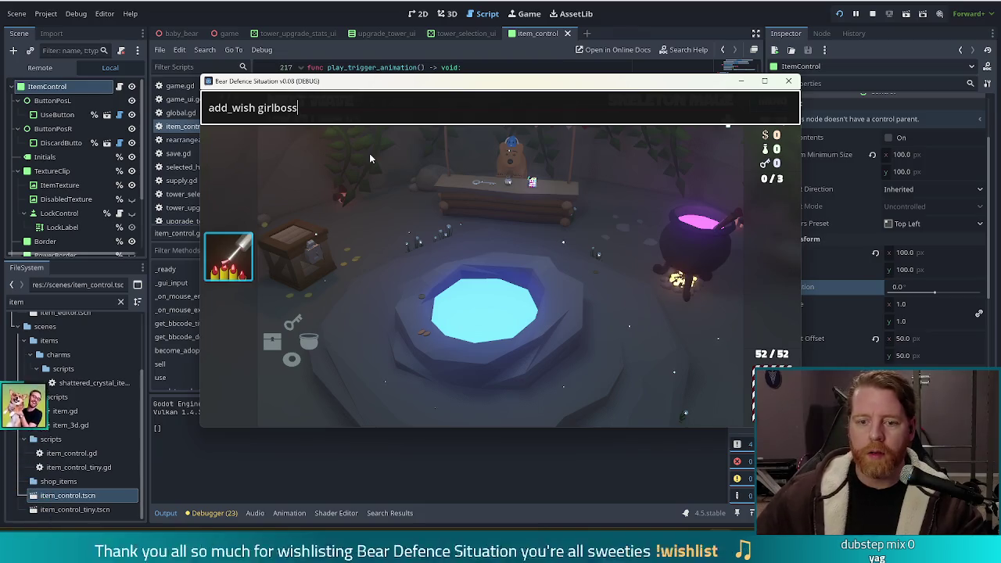
key(Return)
key(Escape)
click(218, 224)
Start the wave, use the top Girlboss card, pause the wave, and deselect the remaining card
click(327, 99)
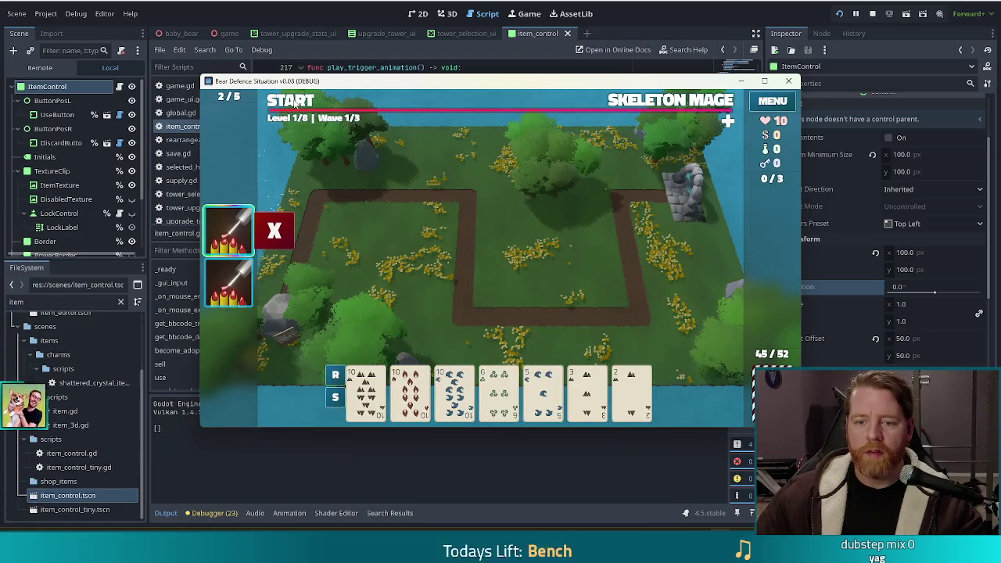
click(293, 101)
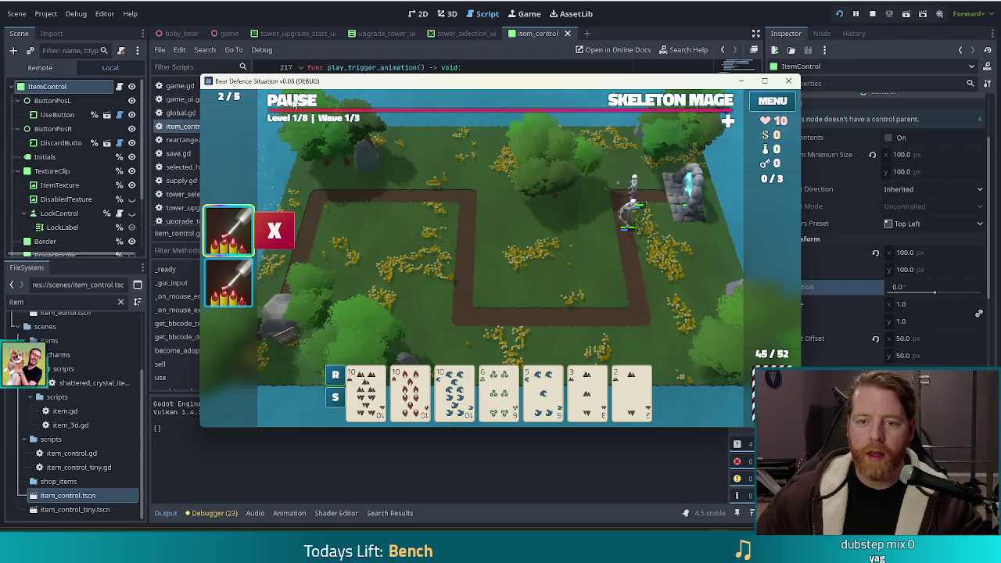
click(275, 230)
click(291, 102)
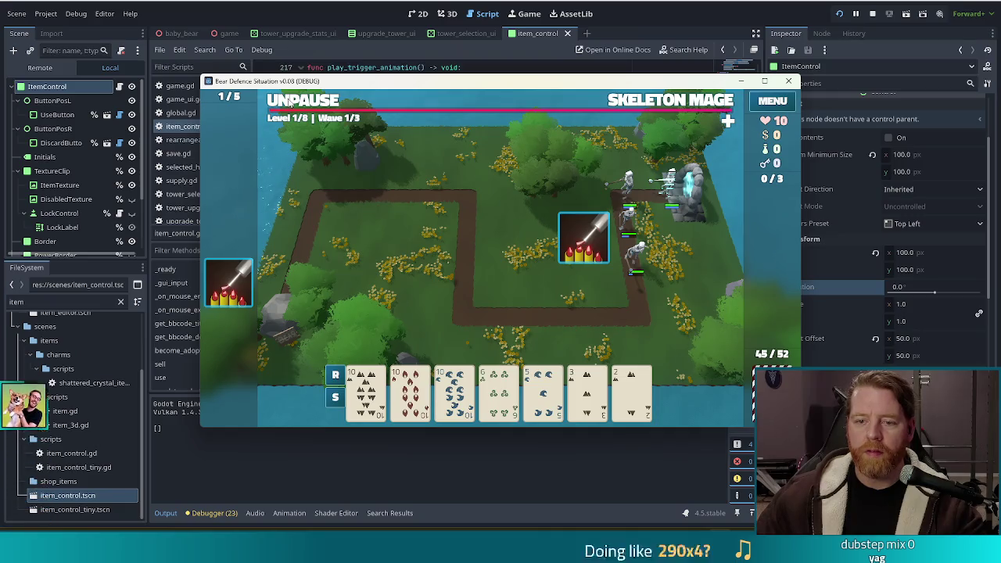
mouse_move(587, 239)
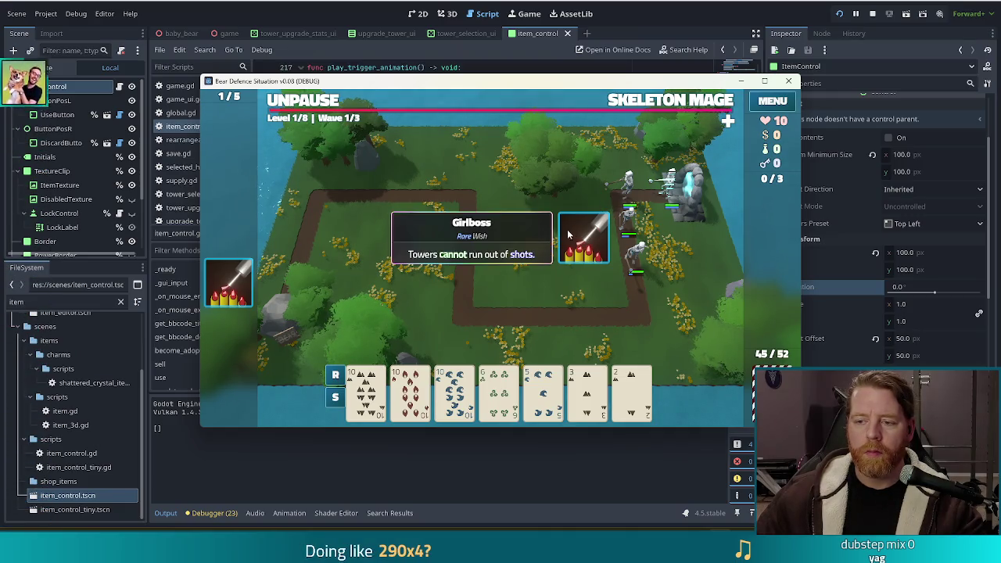
mouse_move(234, 234)
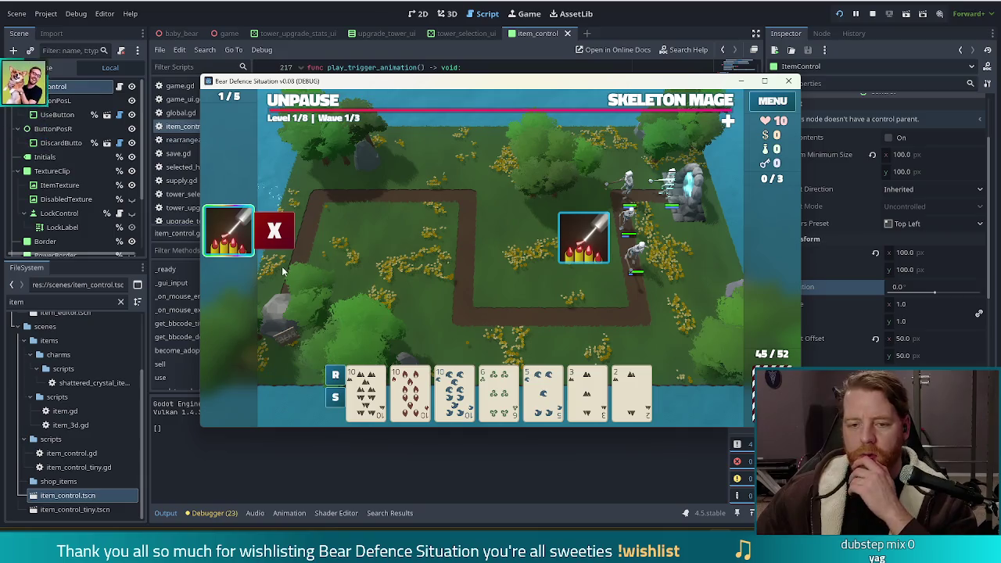
mouse_move(234, 260)
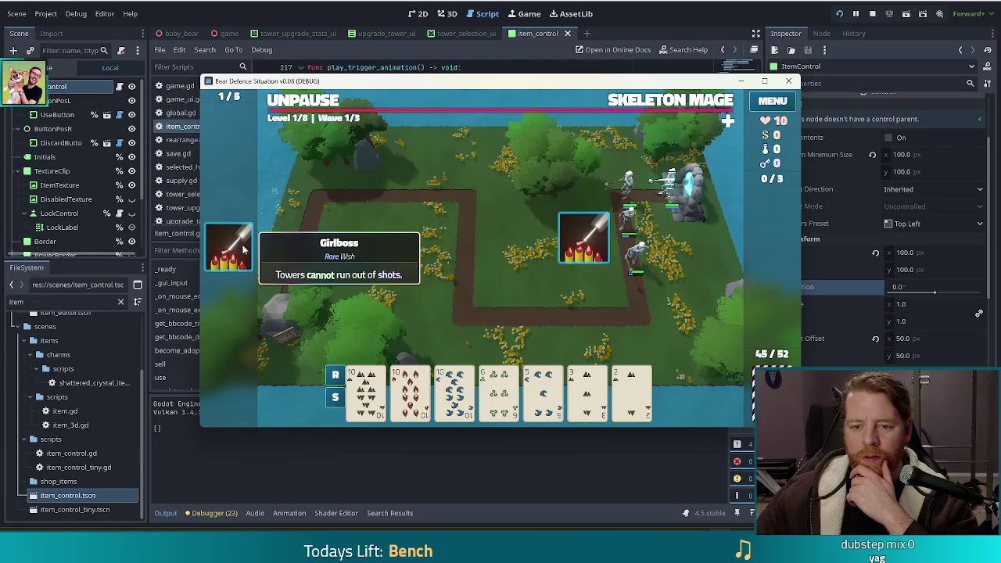
click(228, 257)
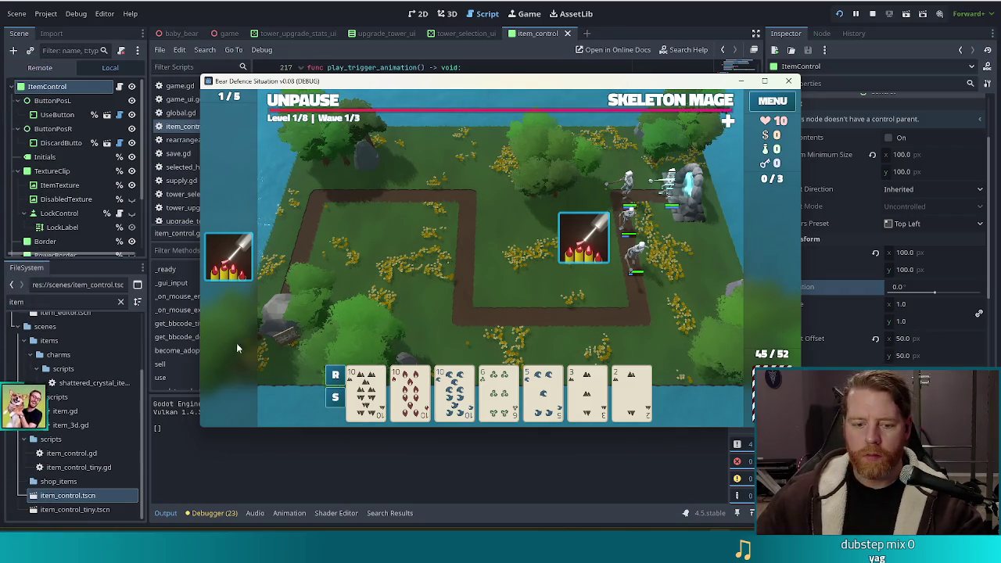
key(super)
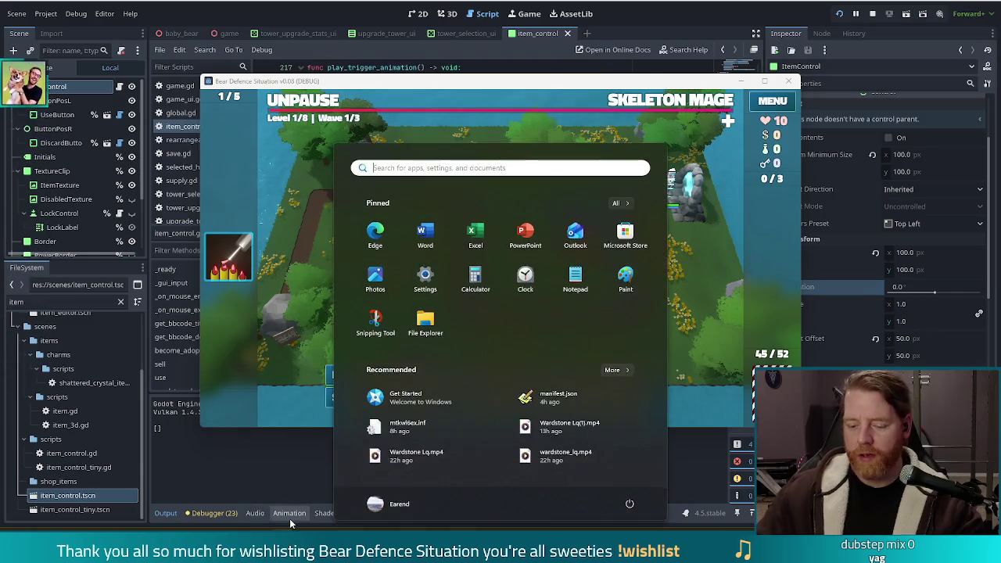
Search for 'gimp' and launch the GIMP 2.10.38 best match
text(gimp)
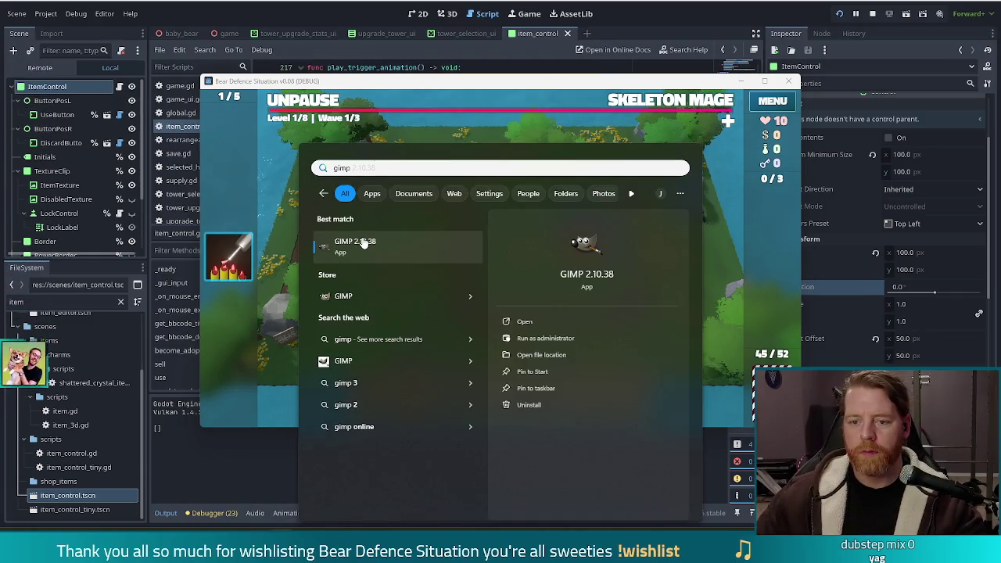
click(364, 244)
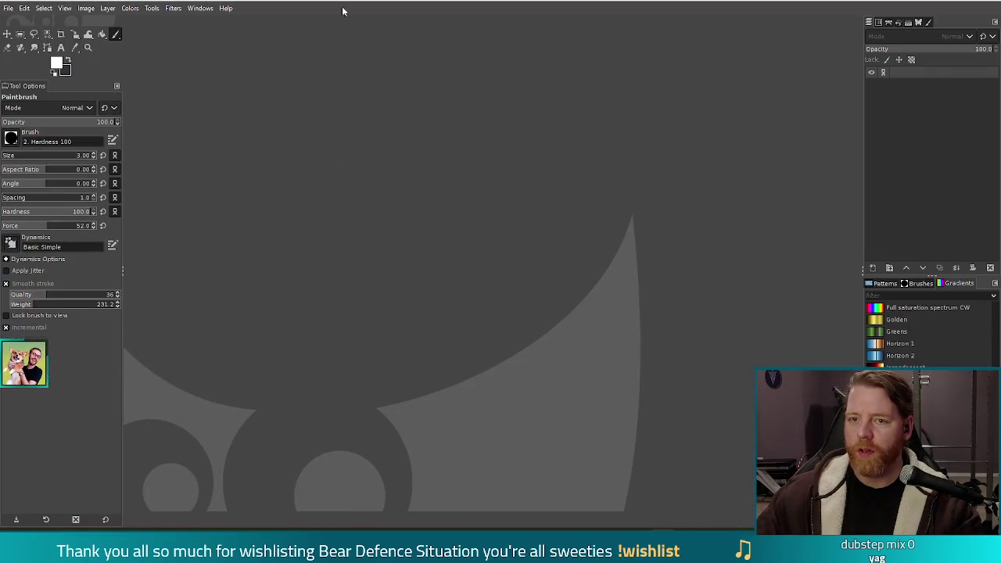
Paste a screenshot of the game window into GIMP as a new image
key(ctrl+v)
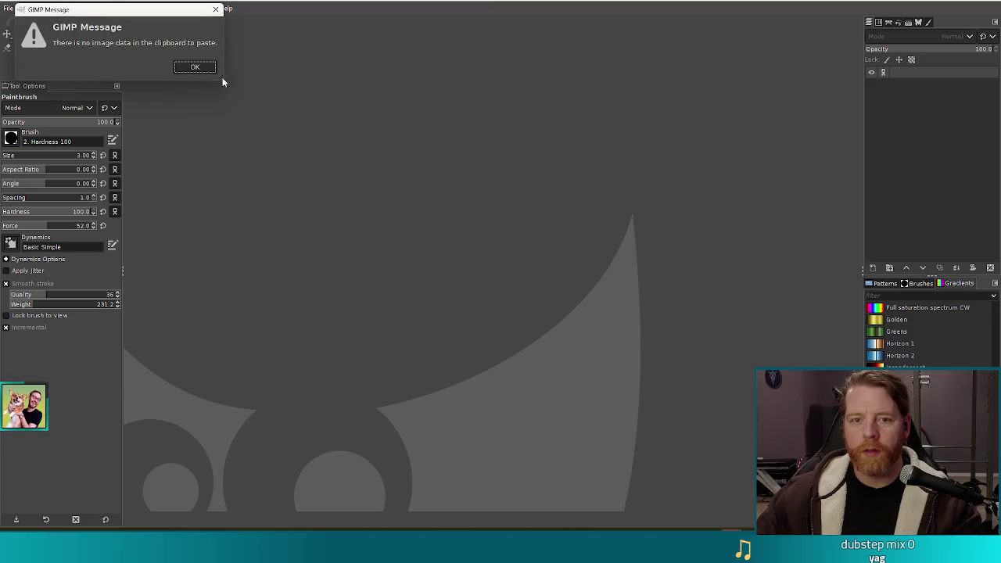
click(211, 71)
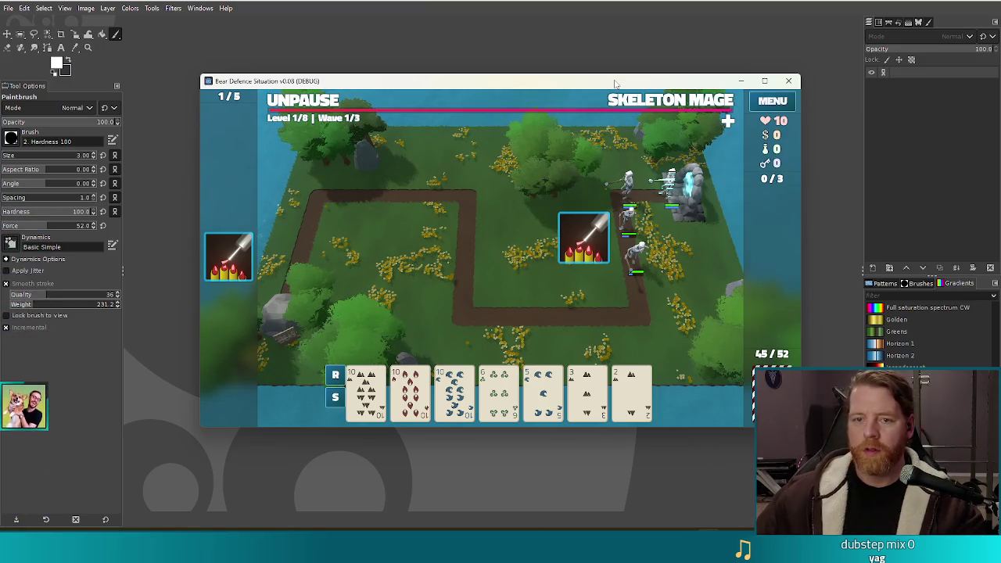
key(alt+F4)
key(ctrl+shift+v)
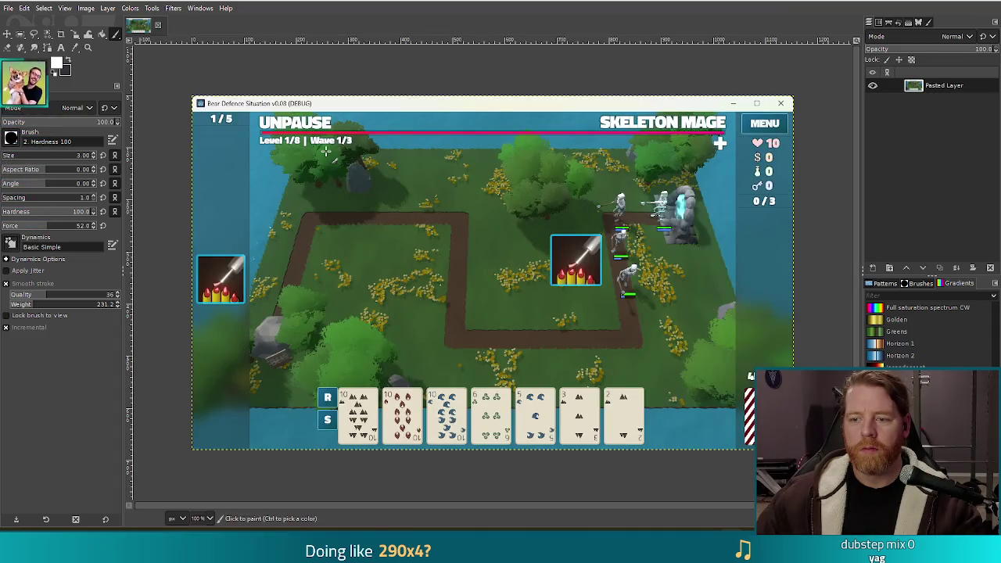
key(r)
mouse_move(543, 223)
mouse_down()
mouse_move(603, 286)
mouse_move(570, 280)
mouse_up()
click(570, 280)
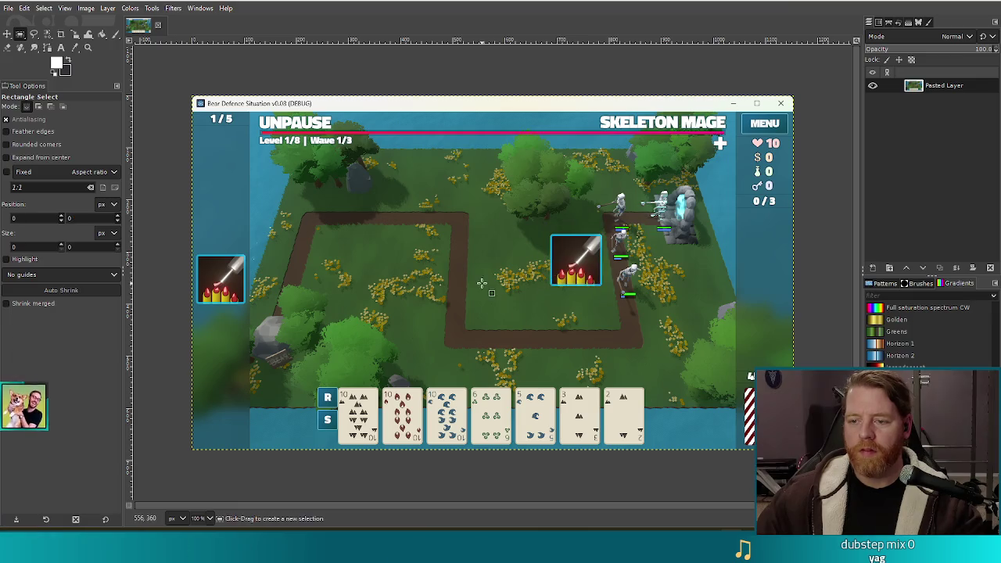
scroll(203, 270, up, 3)
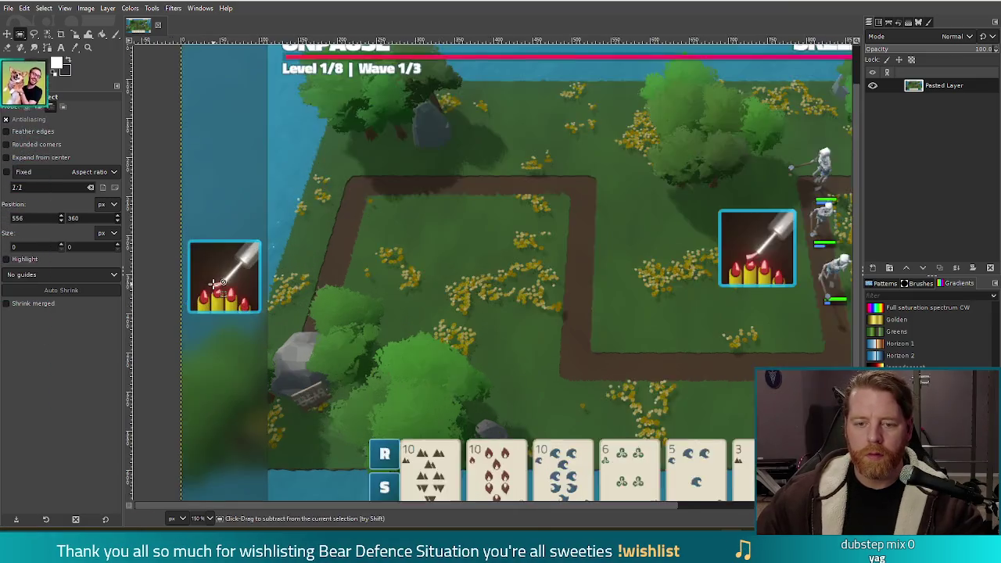
Float a copy of the left nail-polish card over the right card, then quit discarding changes
mouse_move(159, 193)
mouse_down()
mouse_move(309, 311)
mouse_move(316, 342)
mouse_up()
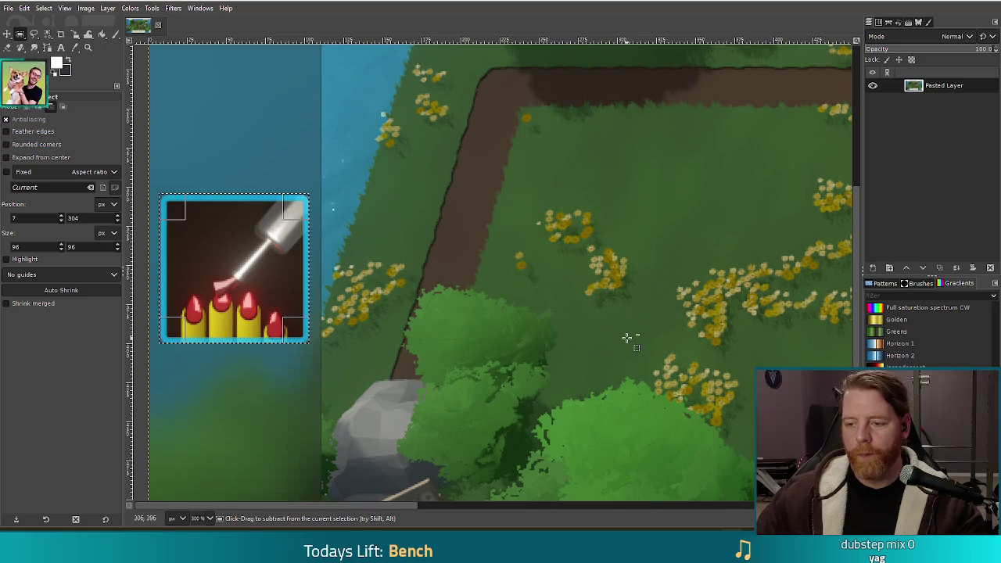
mouse_move(235, 277)
mouse_down()
mouse_move(325, 258)
mouse_move(437, 256)
mouse_up()
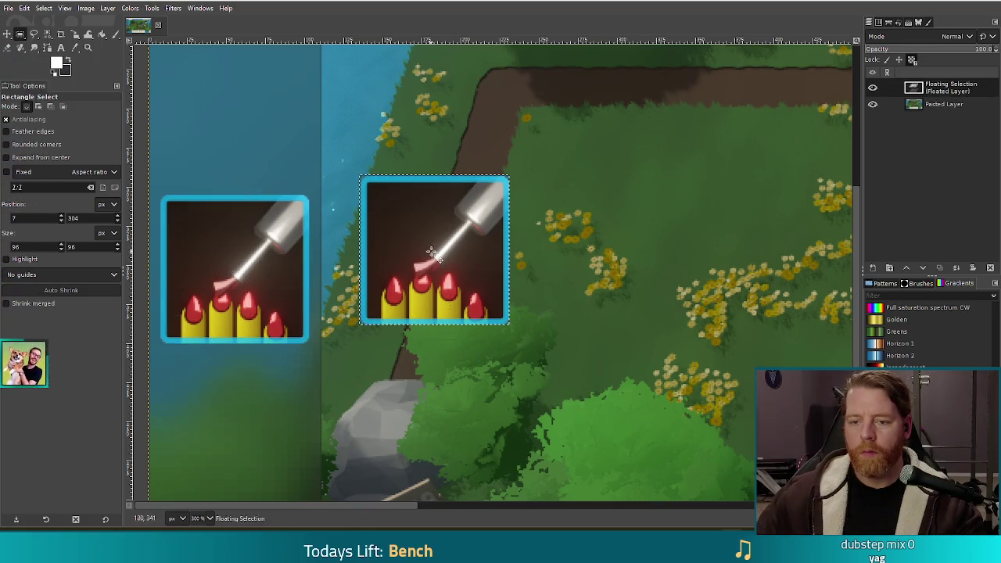
scroll(646, 281, down, 3)
scroll(655, 277, up, 4)
scroll(655, 277, down, 1)
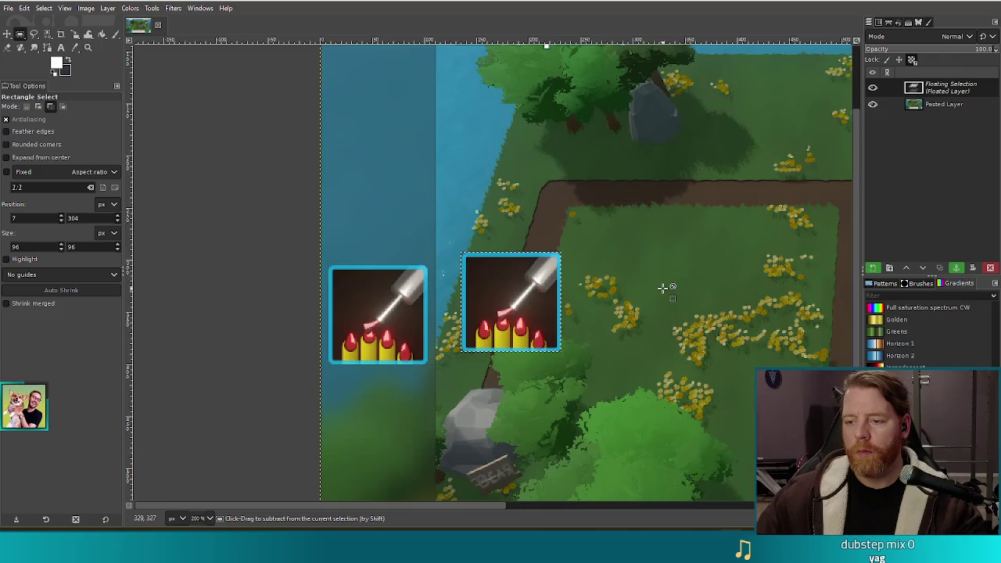
scroll(656, 277, right, 5)
drag(178, 288, 768, 254)
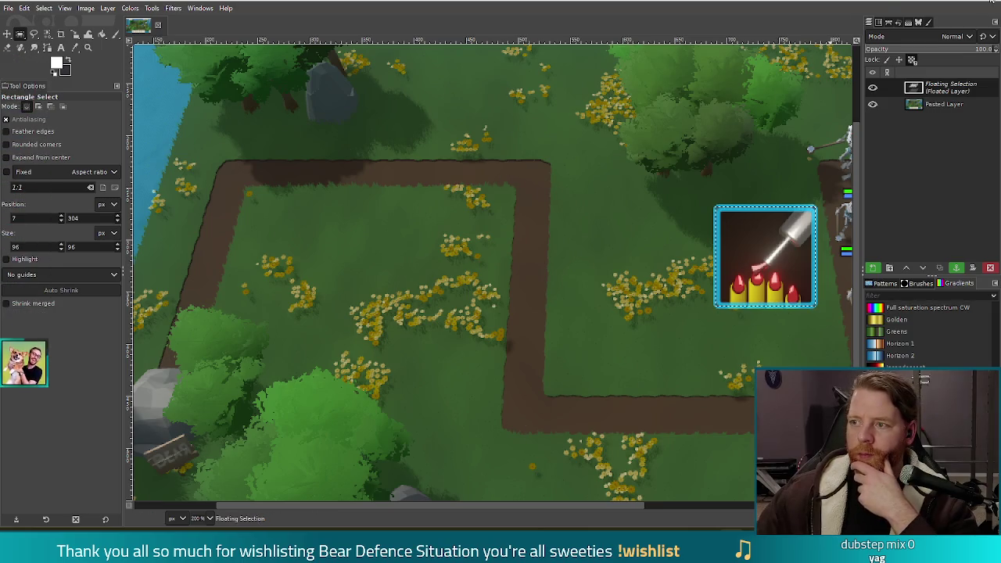
key(ctrl+q)
click(155, 145)
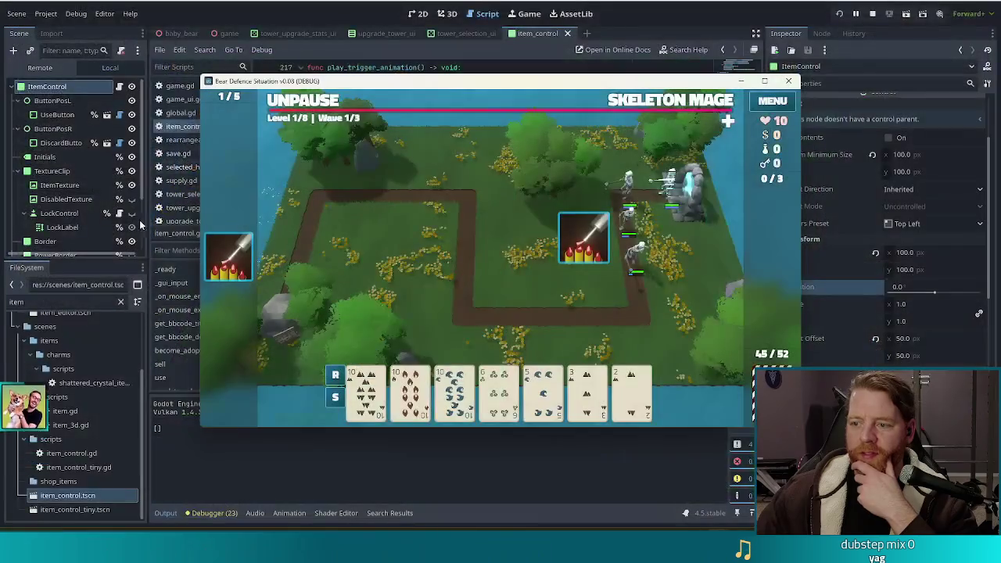
Try using the Girlboss item, unpause the wave, then stop the game with F8
mouse_move(548, 81)
mouse_down()
mouse_move(525, 81)
mouse_move(481, 48)
mouse_move(491, 53)
mouse_up()
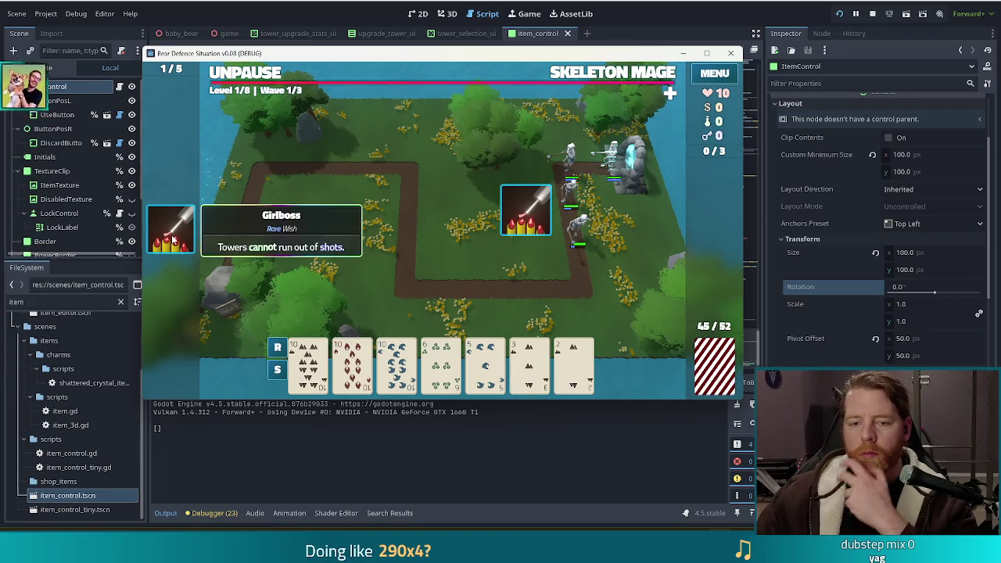
click(173, 240)
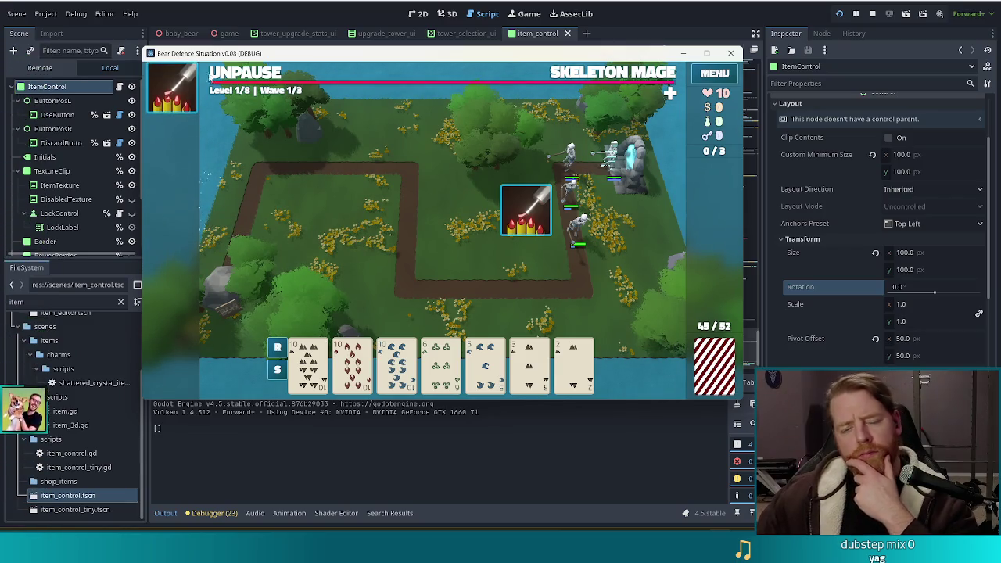
click(244, 73)
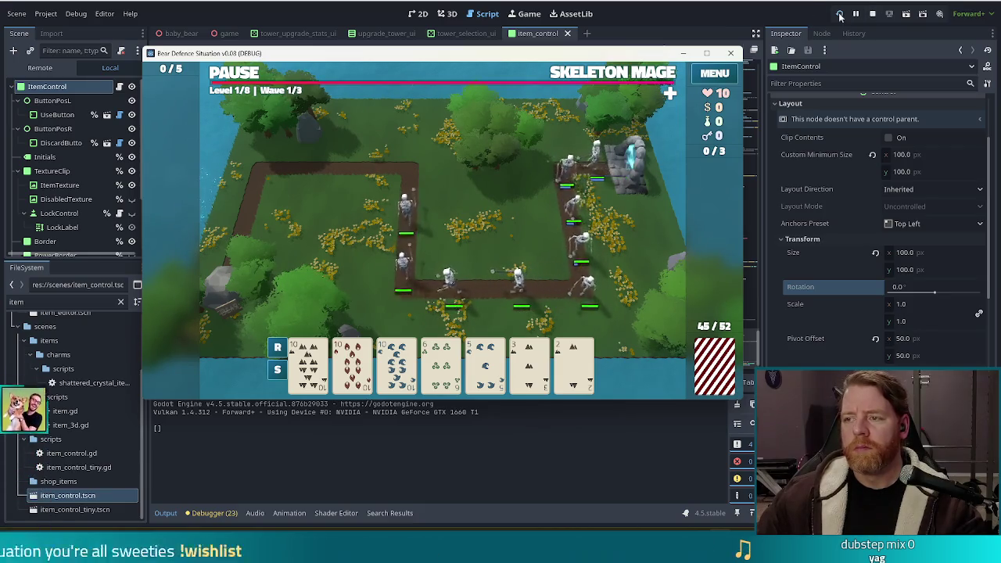
key(F8)
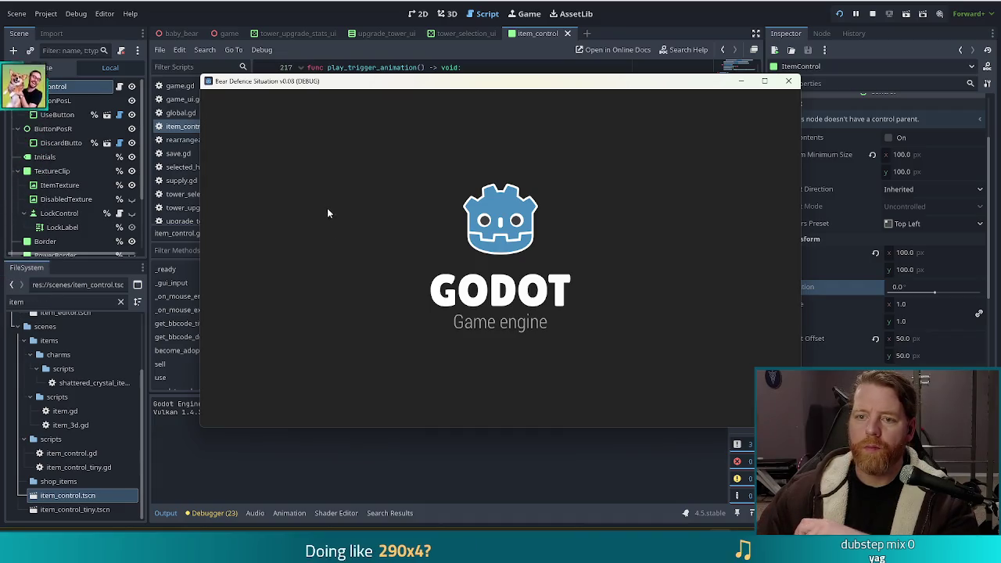
Restart gameplay, add a Girlboss wish via the console, and use it to watch it fly off
click(280, 287)
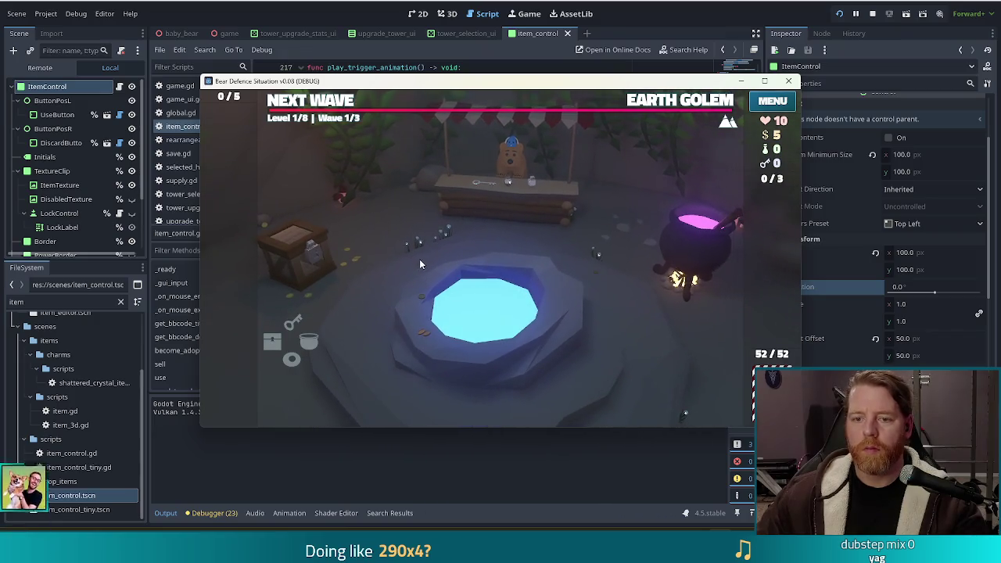
key(grave)
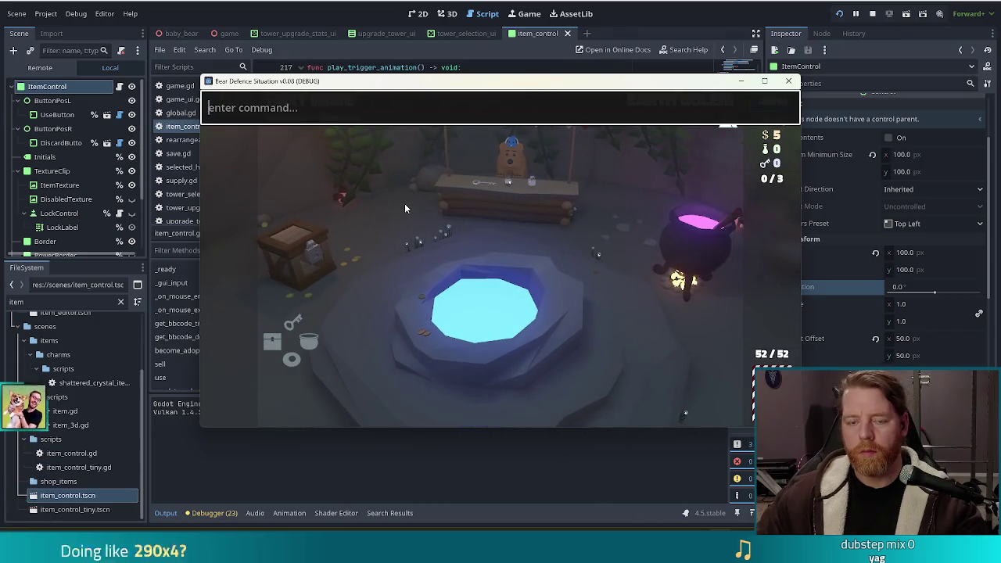
text(add_wish girlboss)
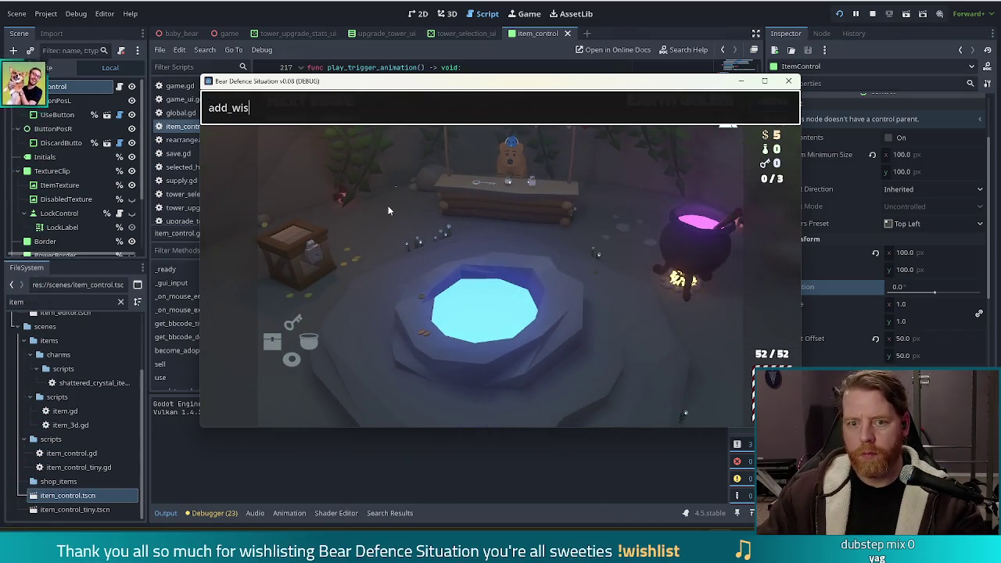
key(grave)
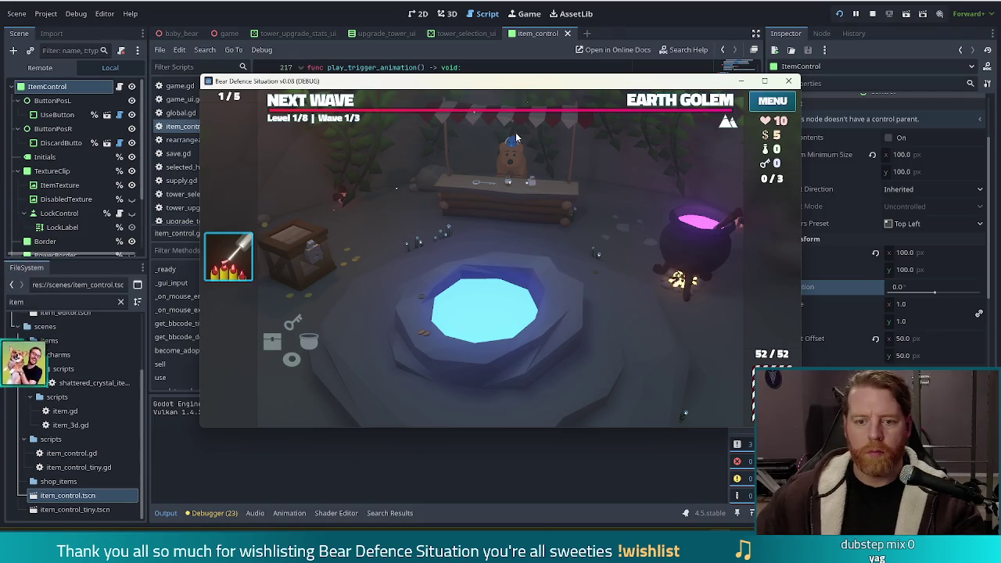
mouse_move(222, 265)
click(250, 278)
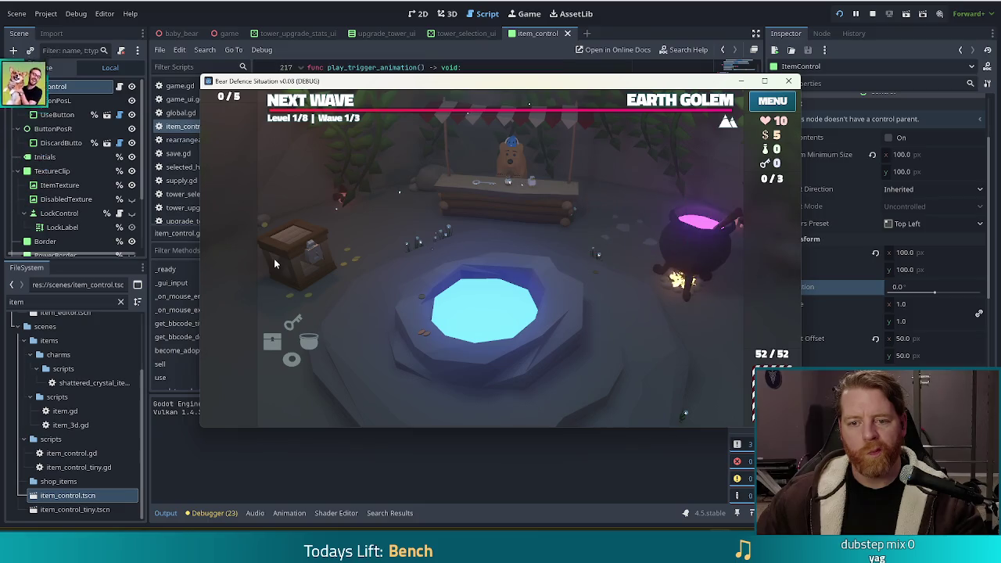
key(alt+Tab)
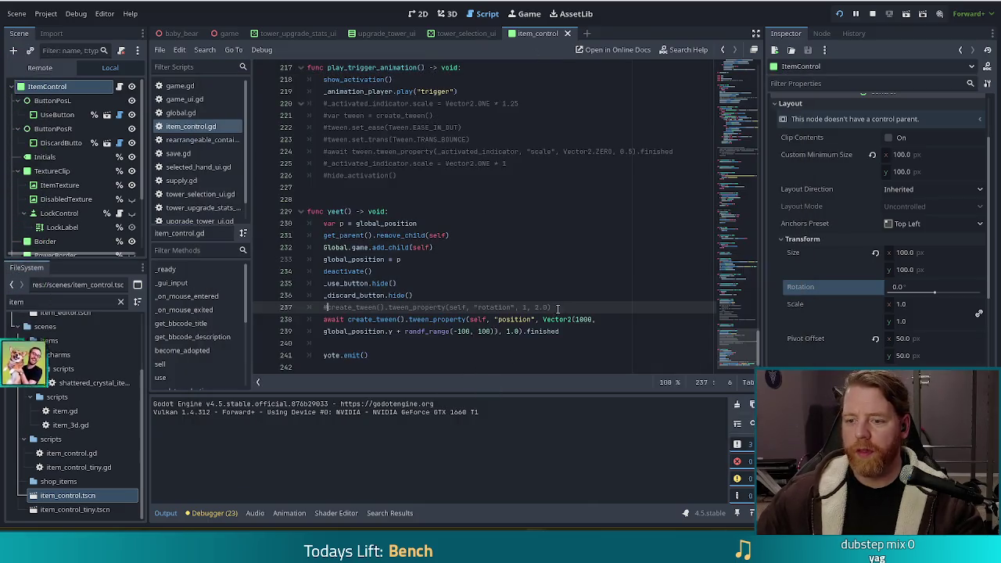
Try a rotation tween duration of 20 on line 237, save, and watch the slower spin
click(535, 307)
text(2)
text(0)
key(ctrl+s)
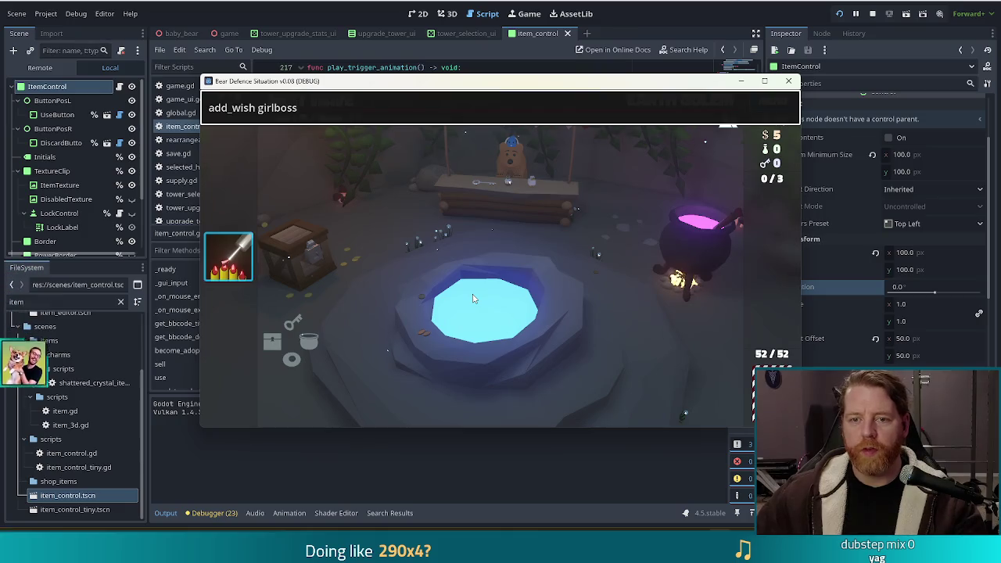
click(288, 255)
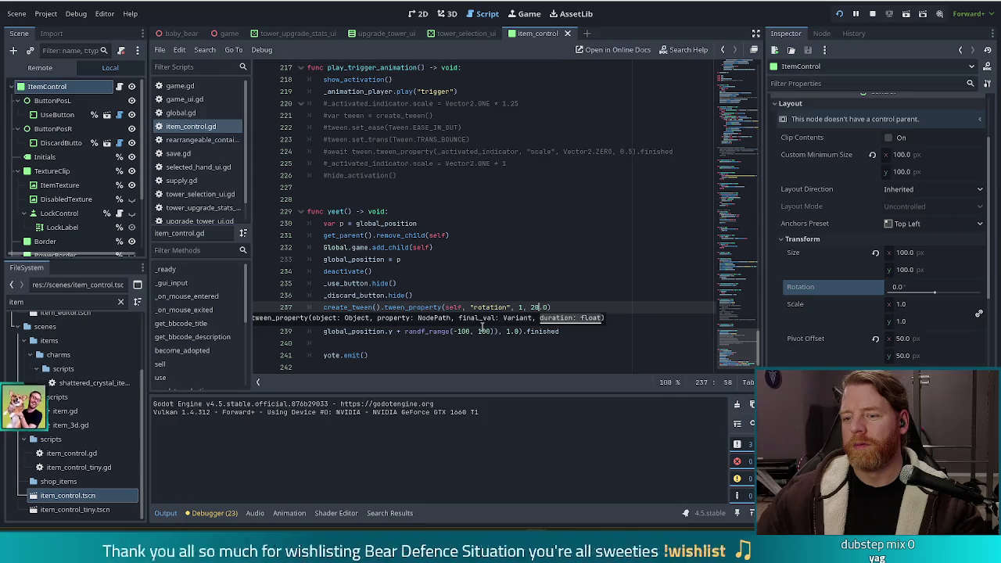
Change the rotation tween to final value 10 and duration 1.0, then relaunch the game
key(BackSpace)
key(BackSpace)
text(1)
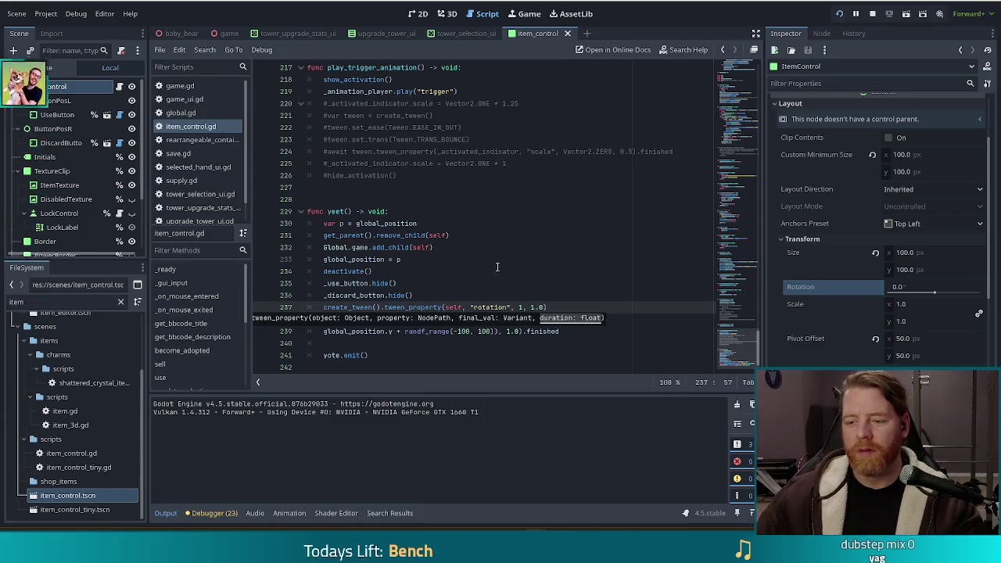
click(523, 307)
text(0)
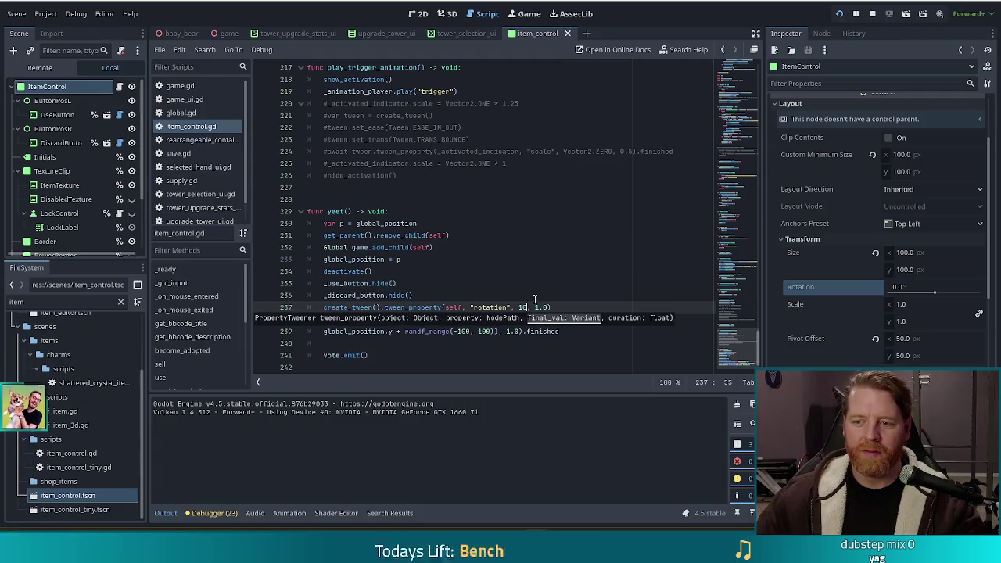
key(F5)
Add and discard two Girlboss wishes to watch the card spin off-screen
key(grave)
key(Up)
key(Return)
key(grave)
click(242, 250)
click(275, 255)
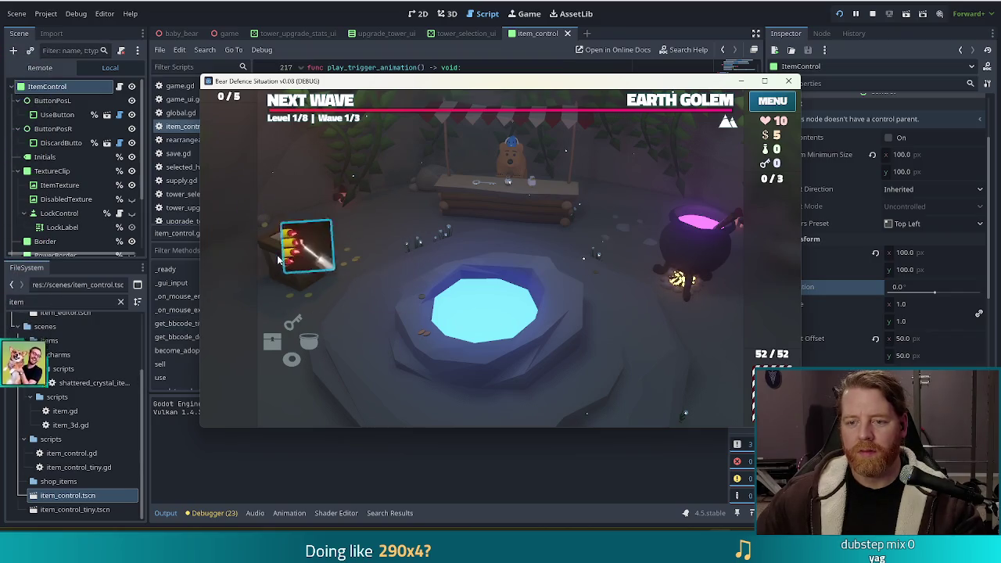
key(grave)
key(Up)
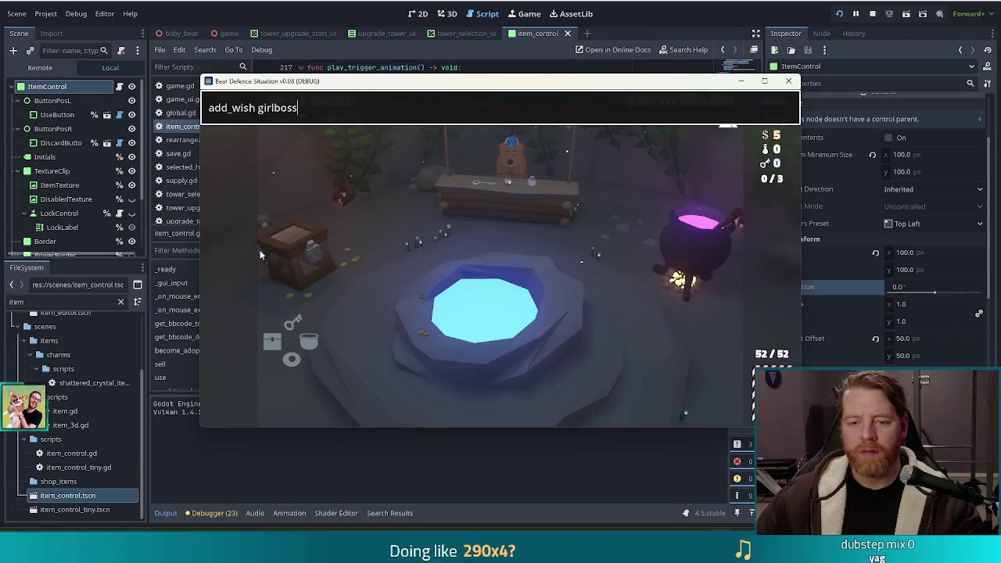
key(Return)
key(grave)
click(235, 255)
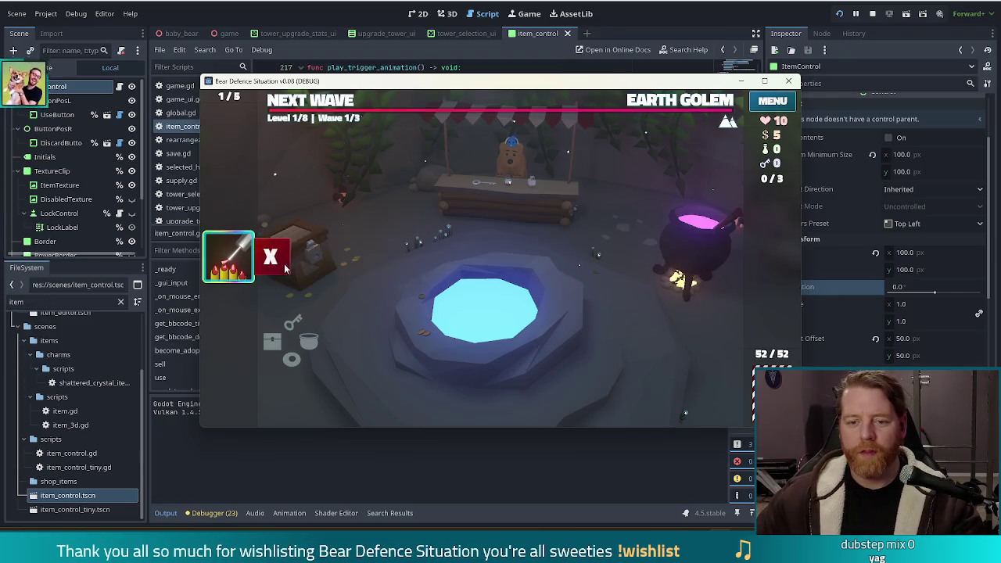
click(273, 257)
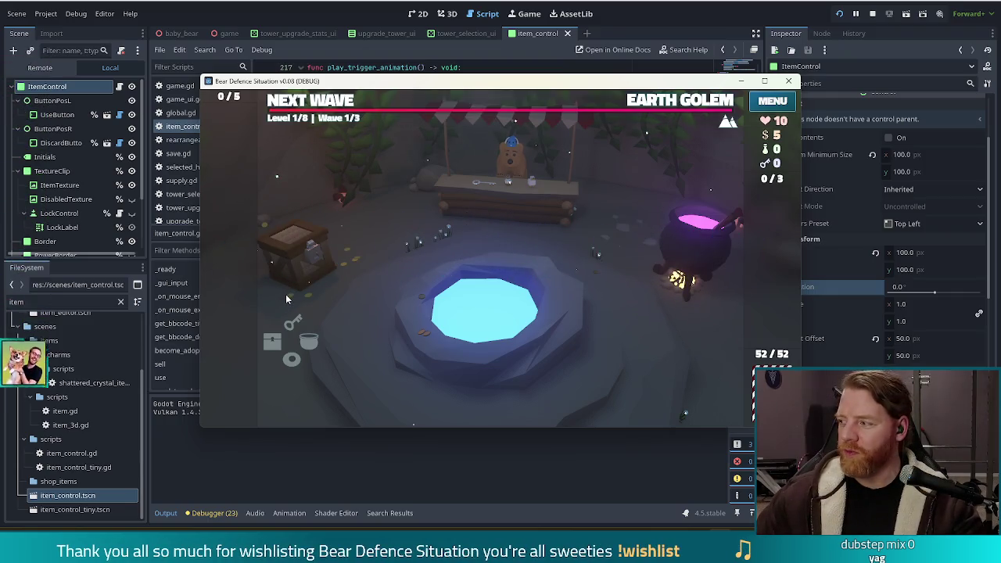
click(735, 17)
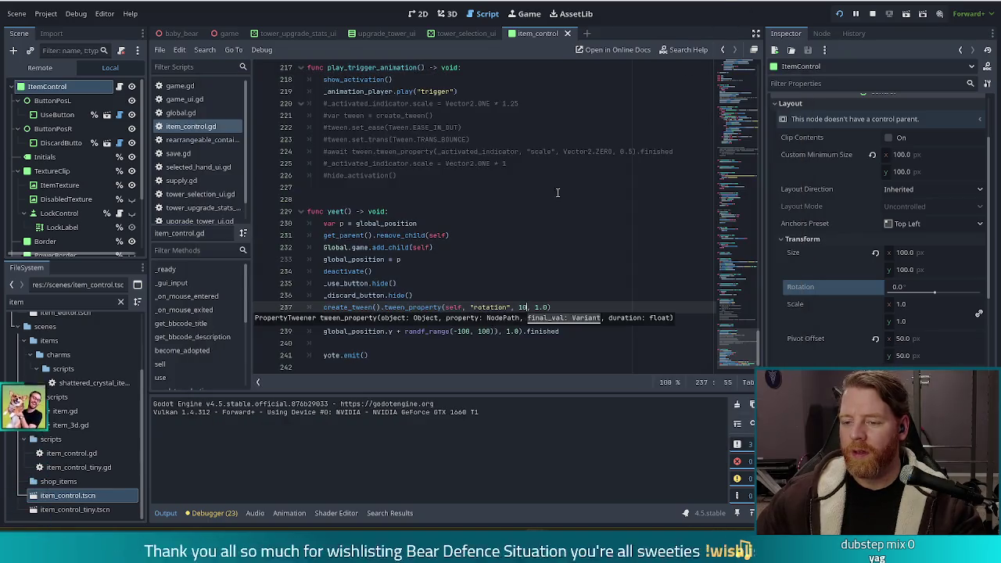
Set the target to Vector2(2000 and the offset to randf_range(-200, 200), then save
click(580, 319)
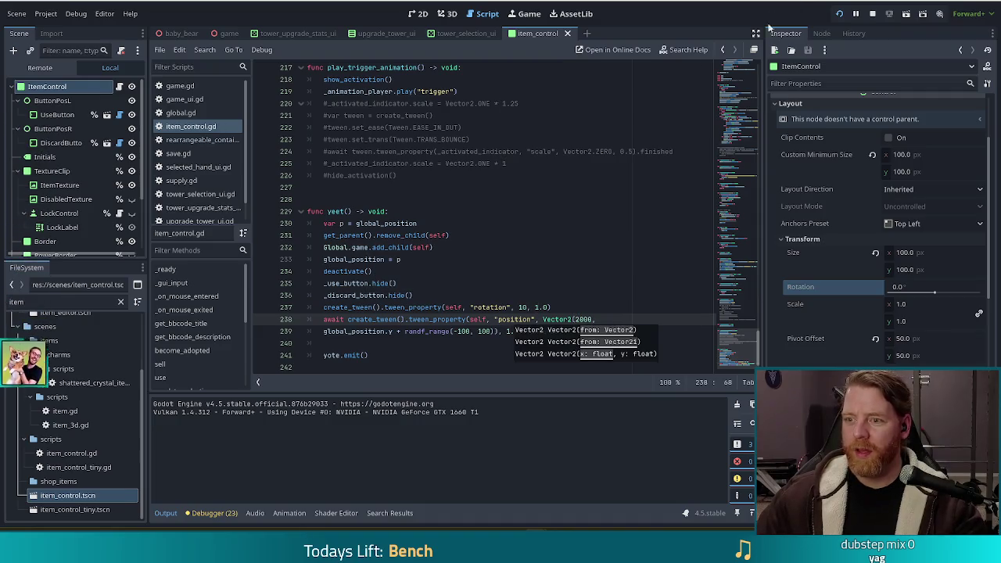
double_click(462, 331)
text(200)
click(480, 331)
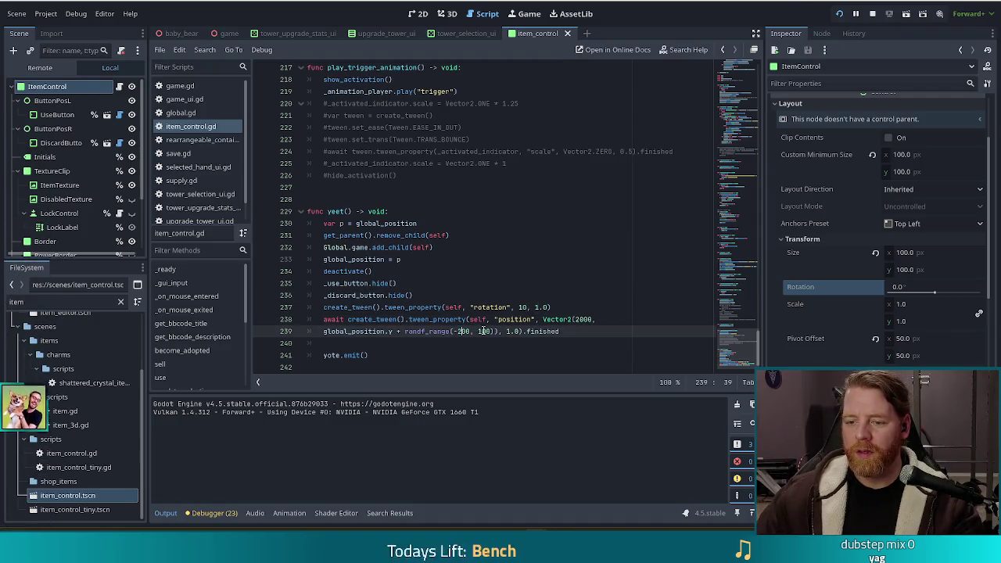
text(2)
key(ctrl+s)
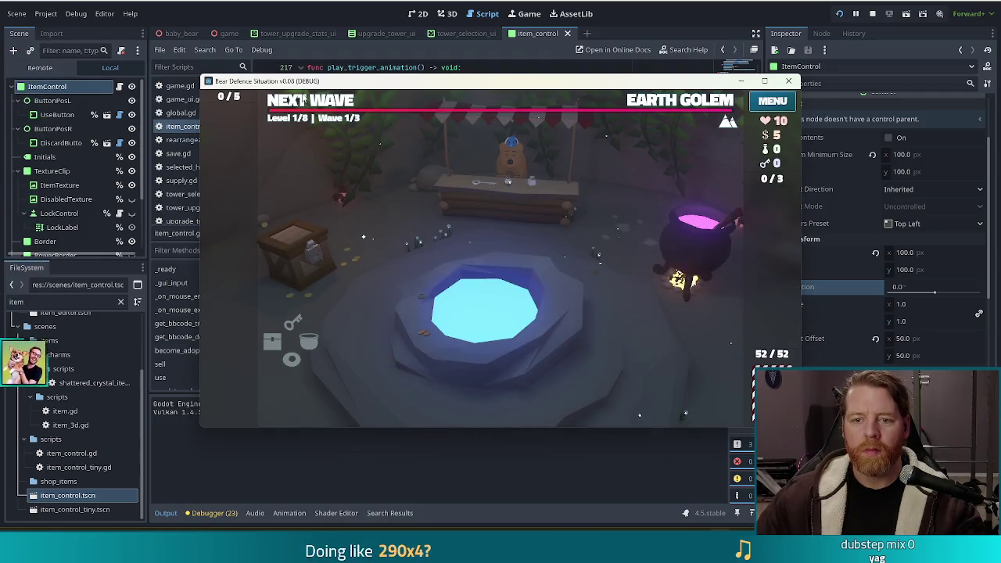
Add a Girlboss wish in the running game and use it to test the wider trajectory
key(quoteleft)
key(Return)
mouse_move(234, 258)
key(quoteleft)
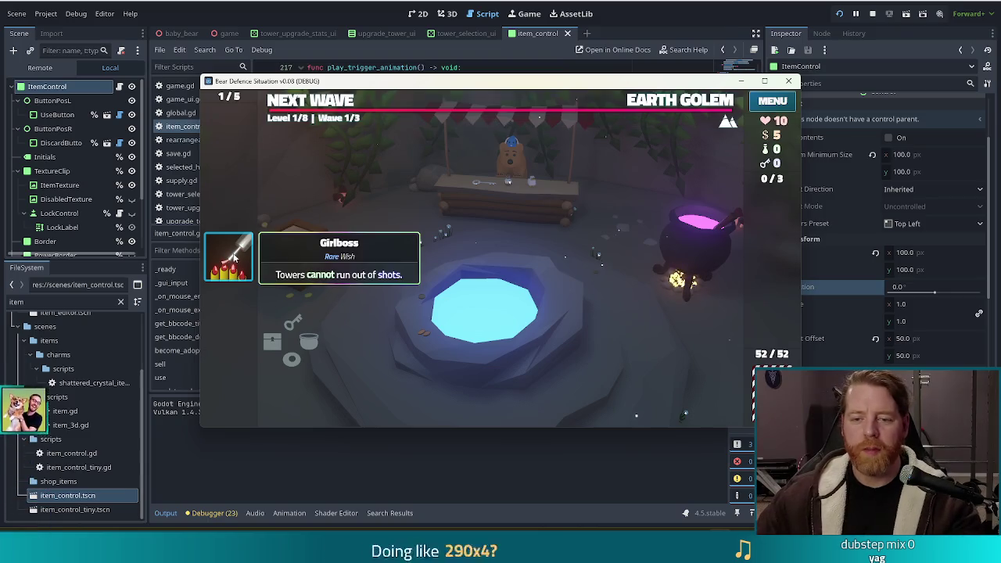
click(235, 258)
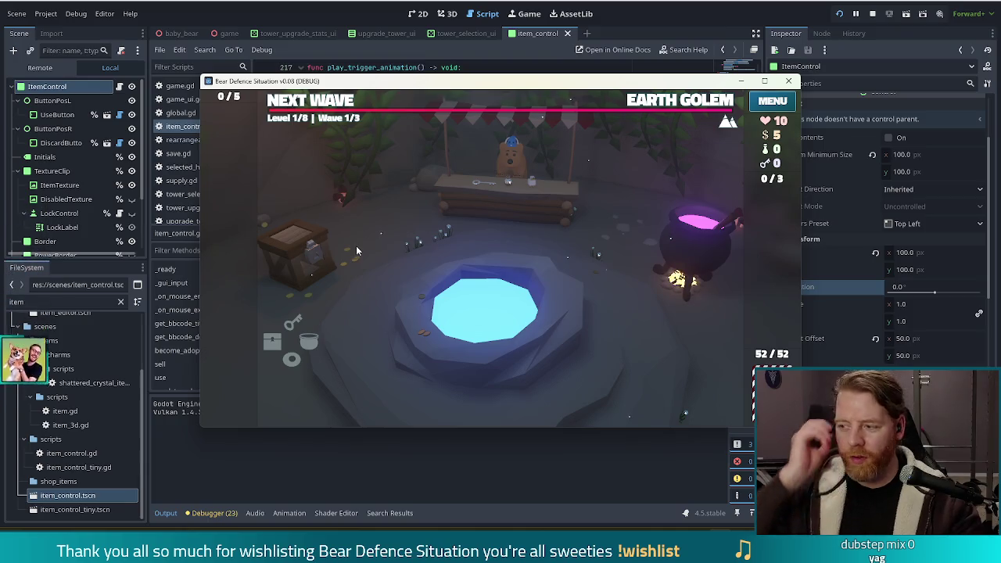
key(alt+Tab)
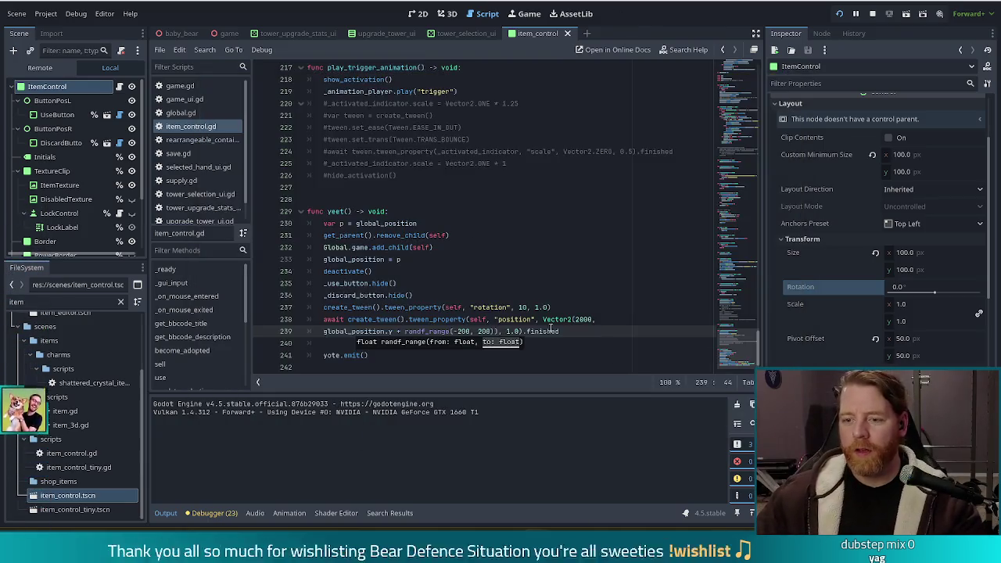
Assign the position tween to var t and await t.finished on its own line
scroll(412, 320, down, 1)
click(553, 308)
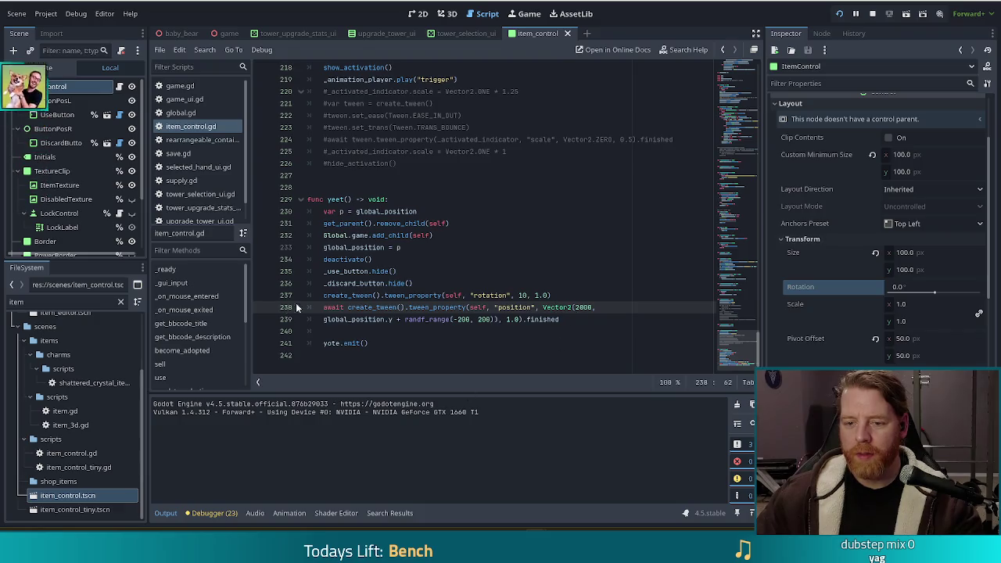
drag(345, 307, 322, 307)
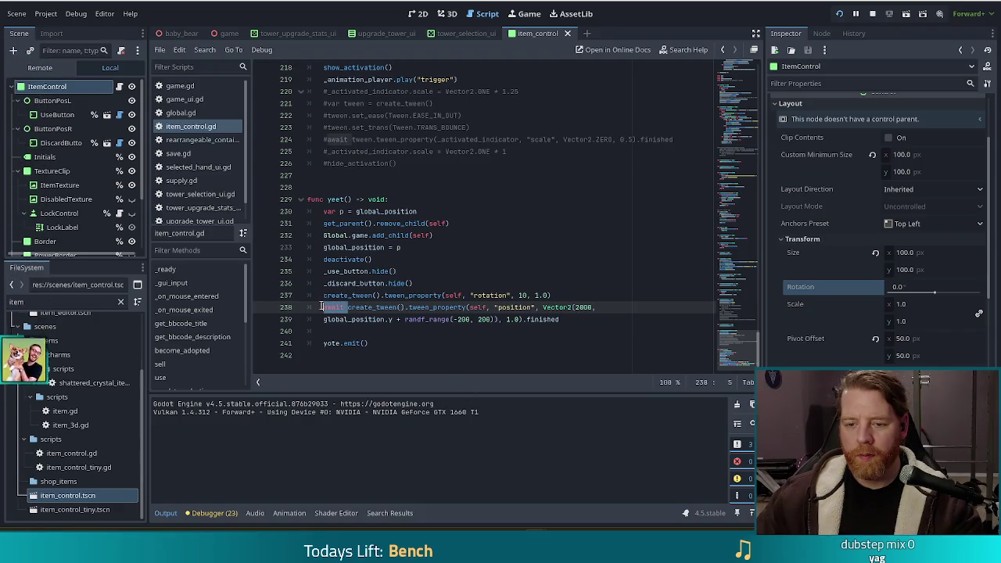
text(var)
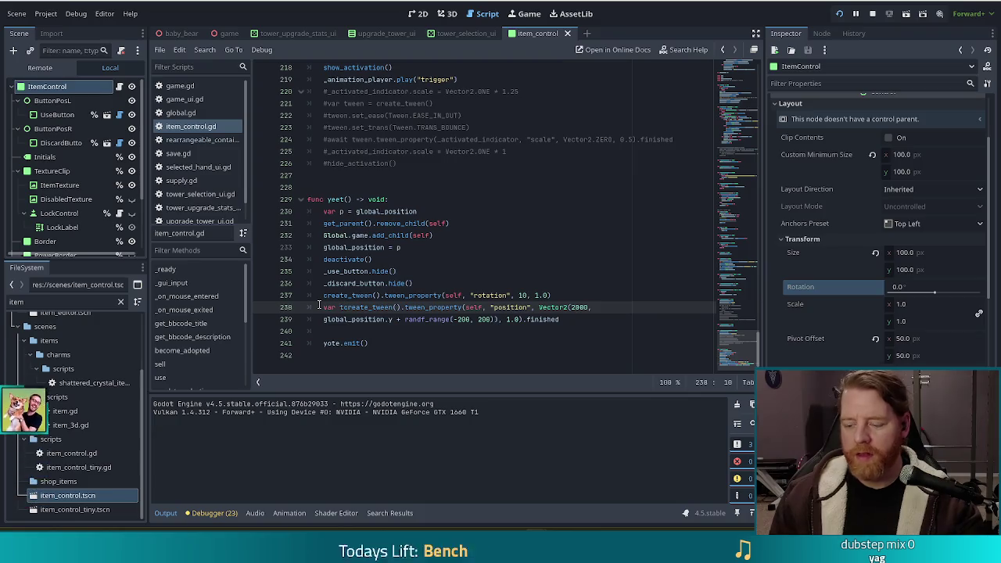
text(t =)
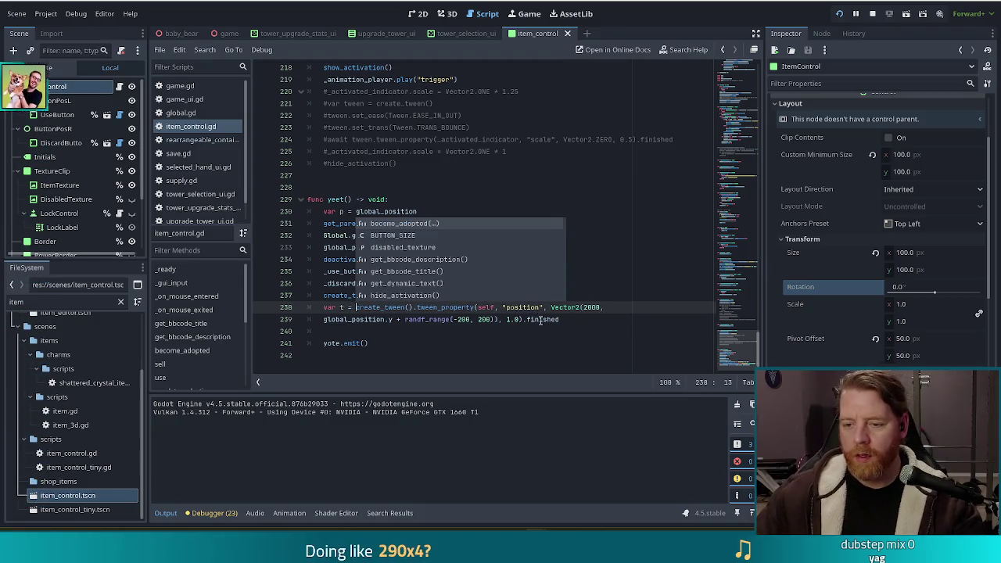
double_click(539, 320)
key(BackSpace)
key(BackSpace)
key(Return)
text(awai)
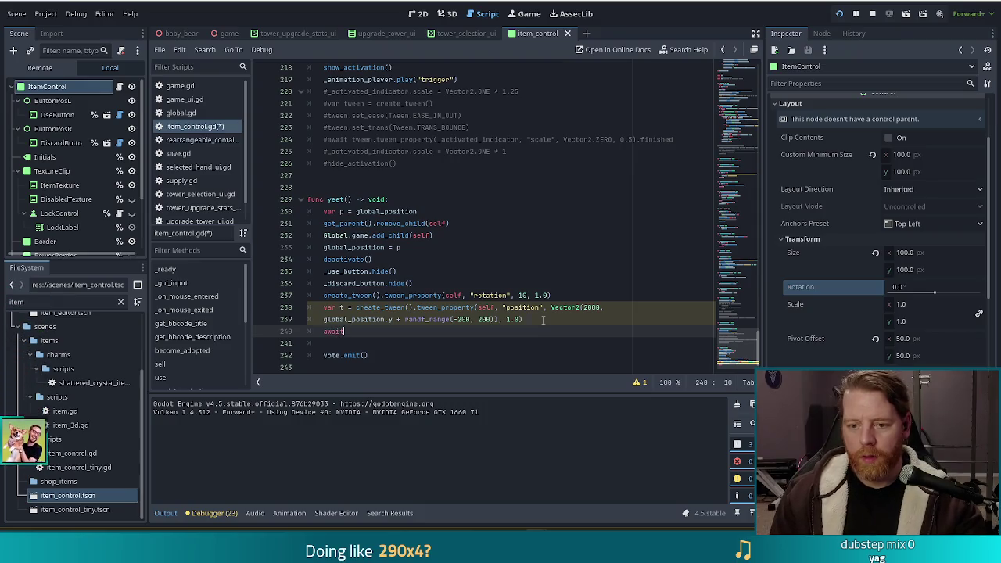
text(t.finished)
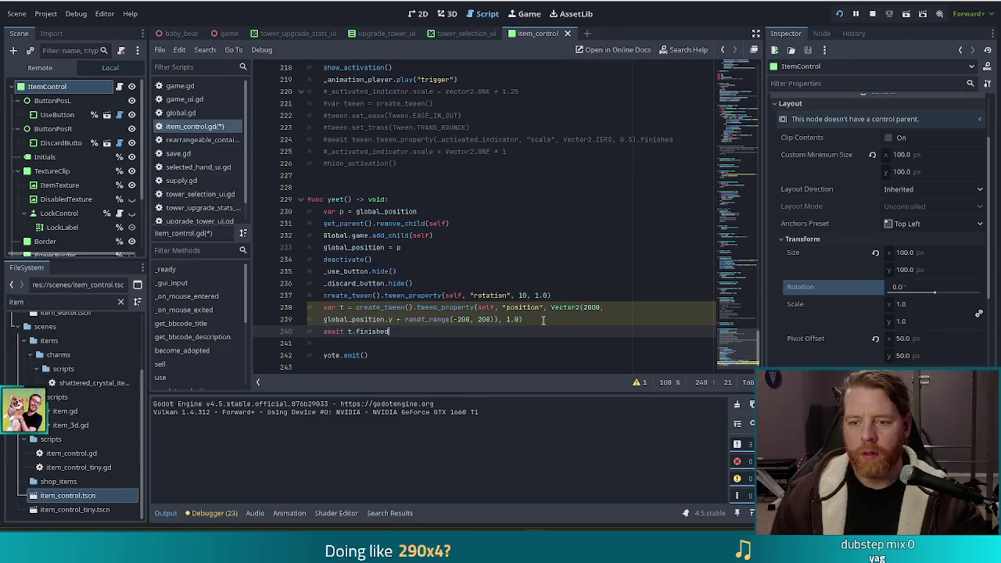
Add t.set_trans(Tween.TRANS_CUBIC) and t.set_ease(Tween.EASE_IN) before the await
key(Up)
click(543, 319)
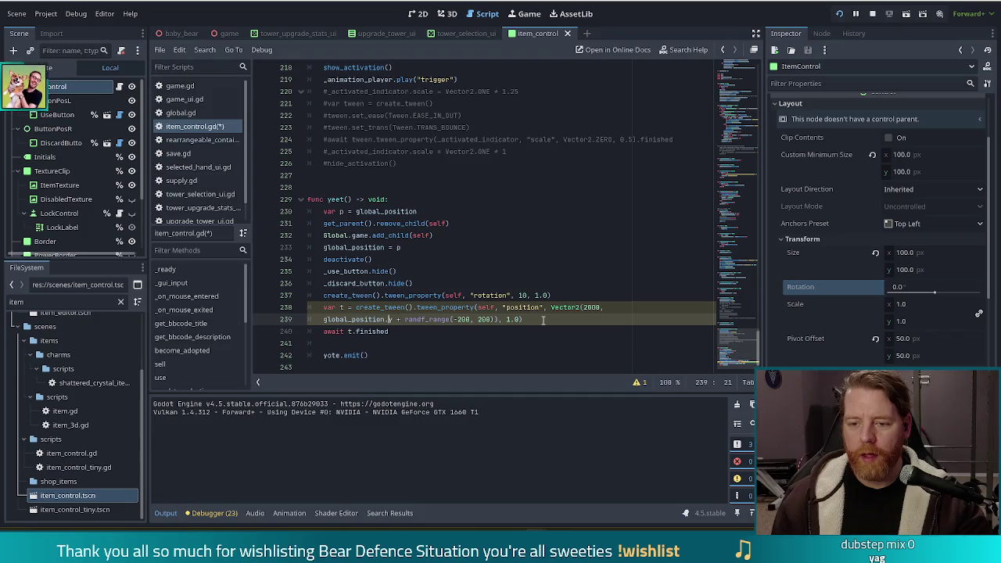
key(Return)
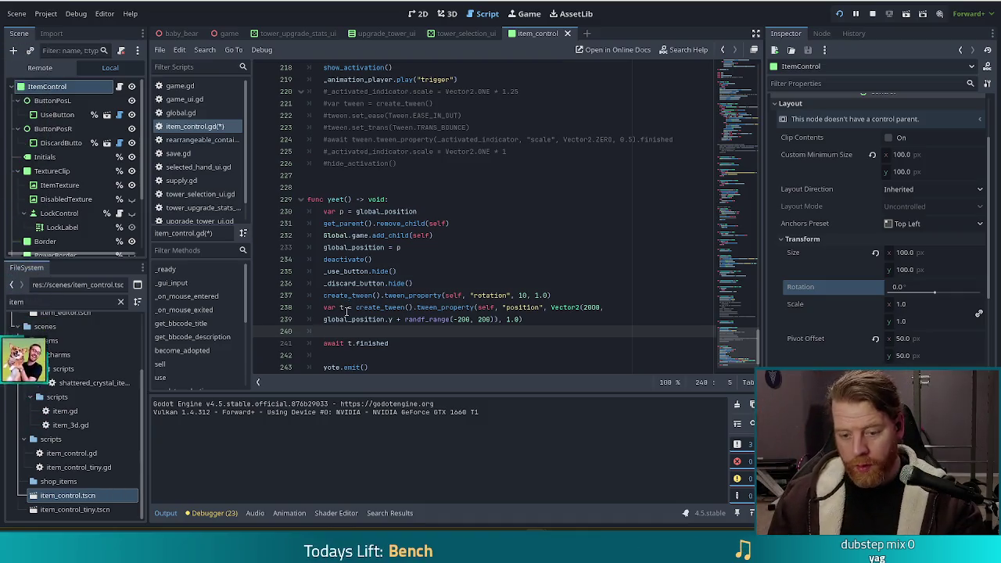
text(t.set)
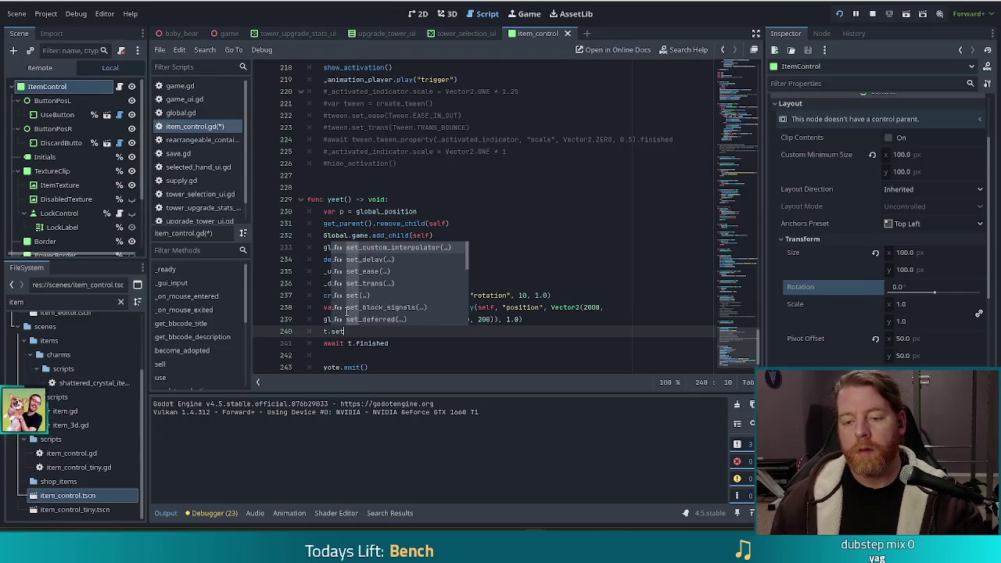
key(Down)
key(Down)
key(Down)
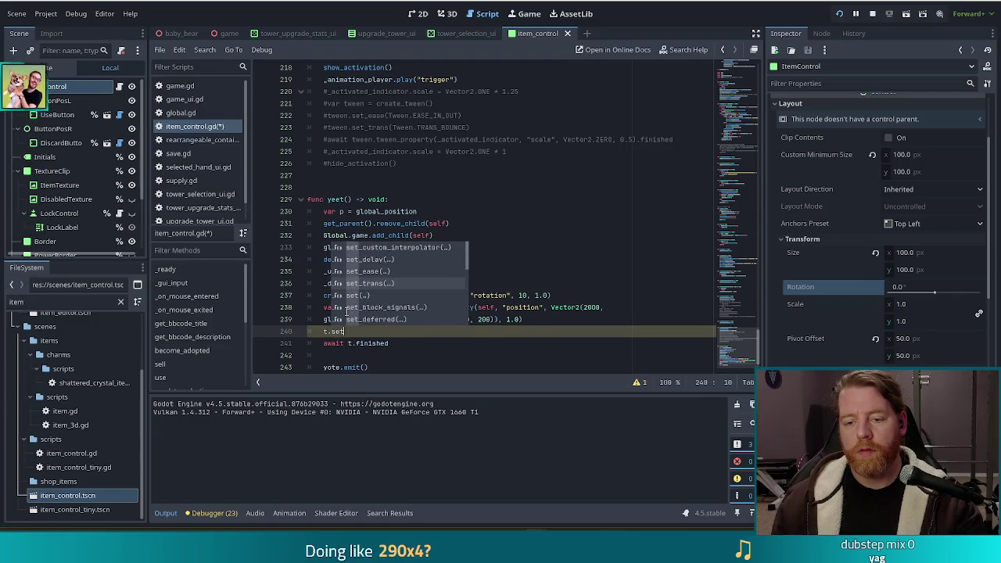
key(Return)
key(Down)
key(Down)
key(Down)
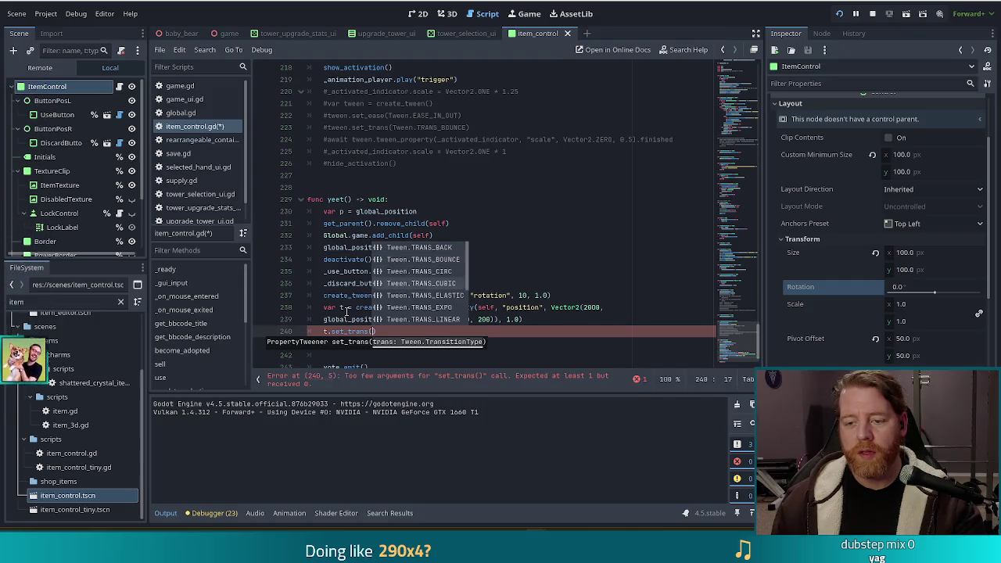
key(Return)
key(End)
key(Return)
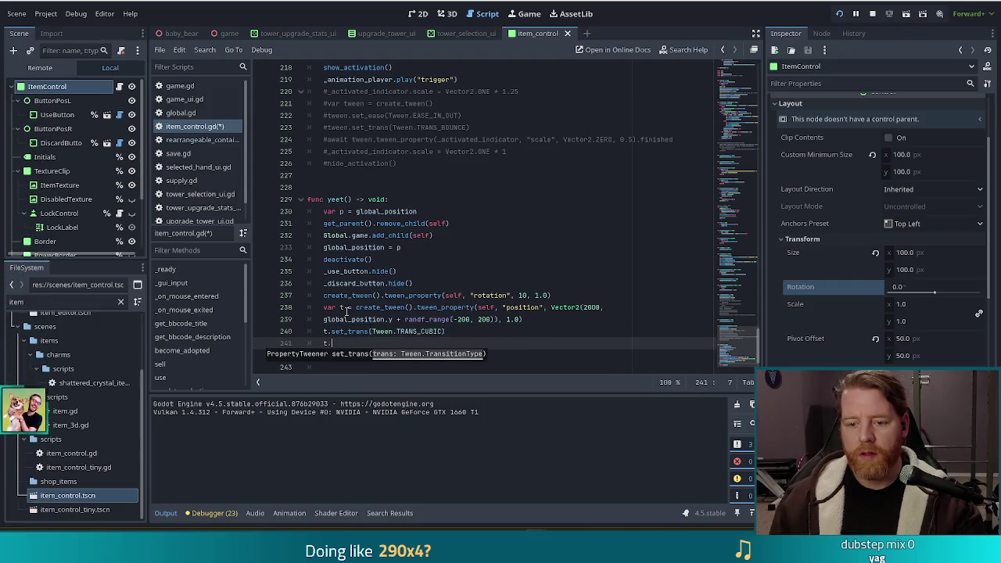
text(set_e)
key(Return)
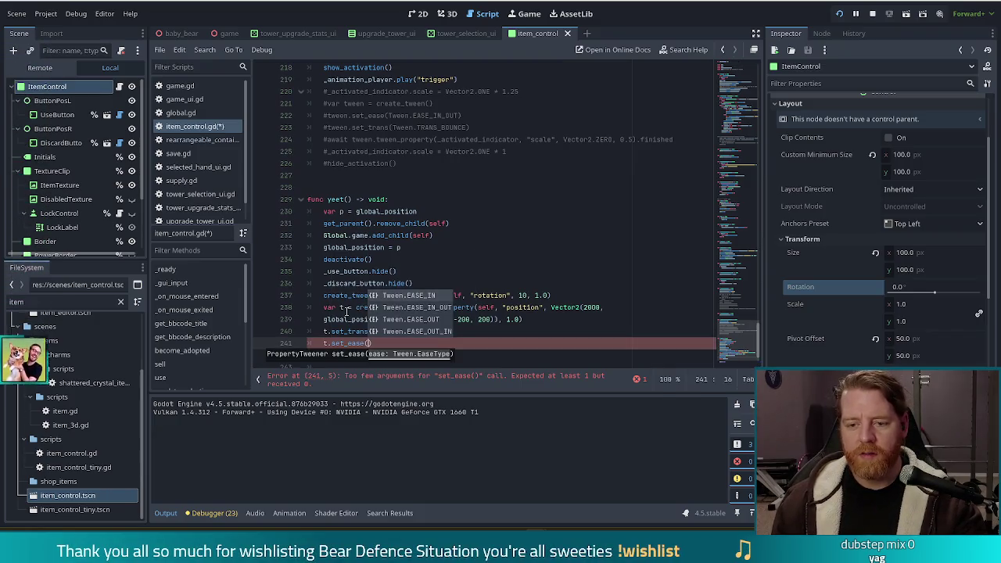
key(Return)
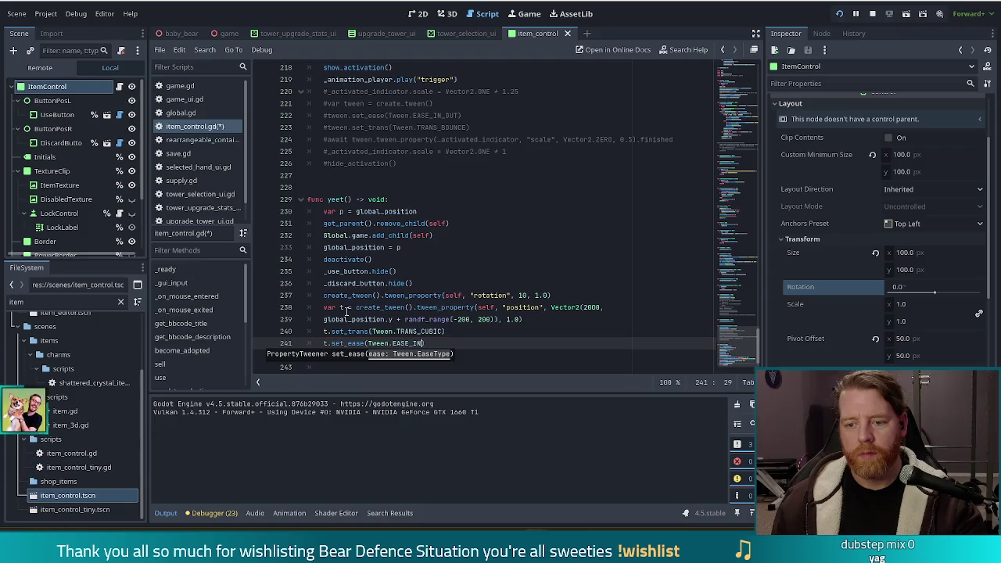
Save, launch the game, and rerun the add_wish command in the debug console
key(ctrl+s)
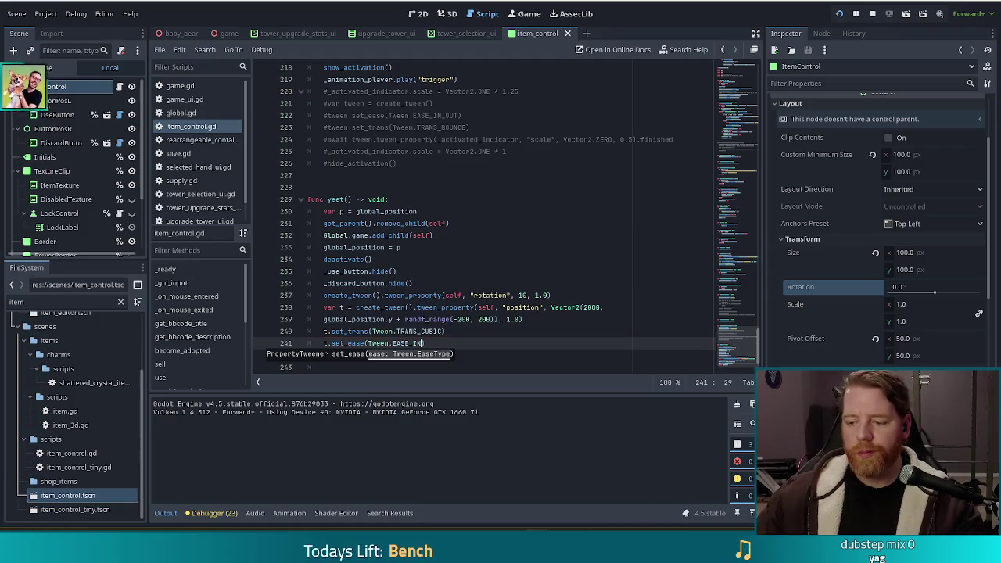
key(grave)
key(Up)
key(Return)
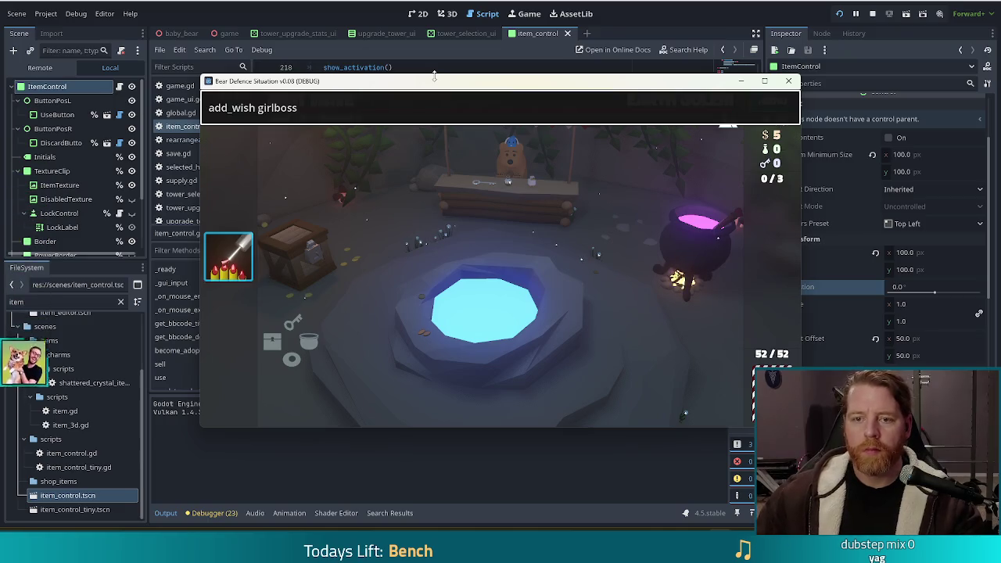
Switch the position tween's easing from EASE_IN to Tween.EASE_OUT and play a card to watch it exit
click(272, 257)
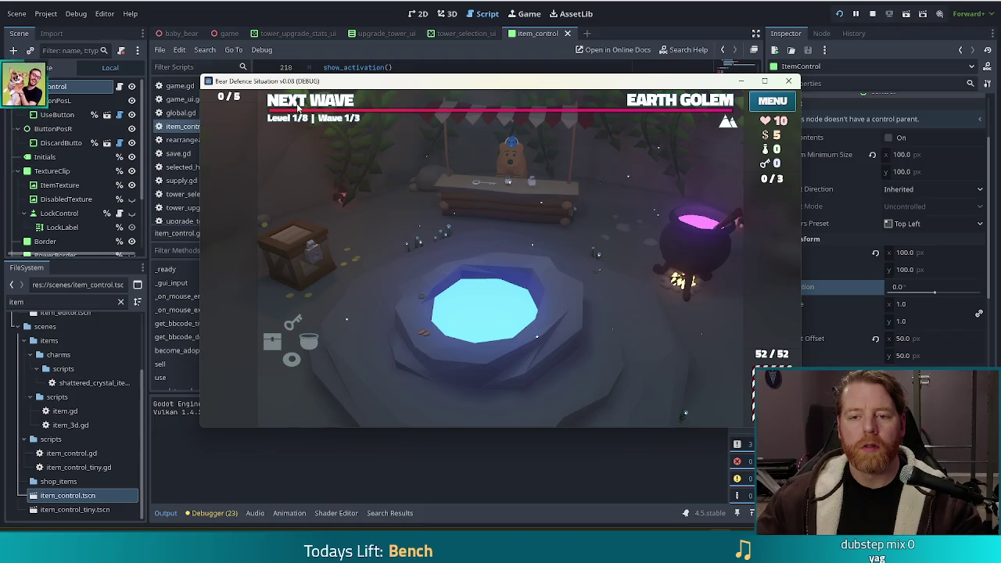
click(440, 345)
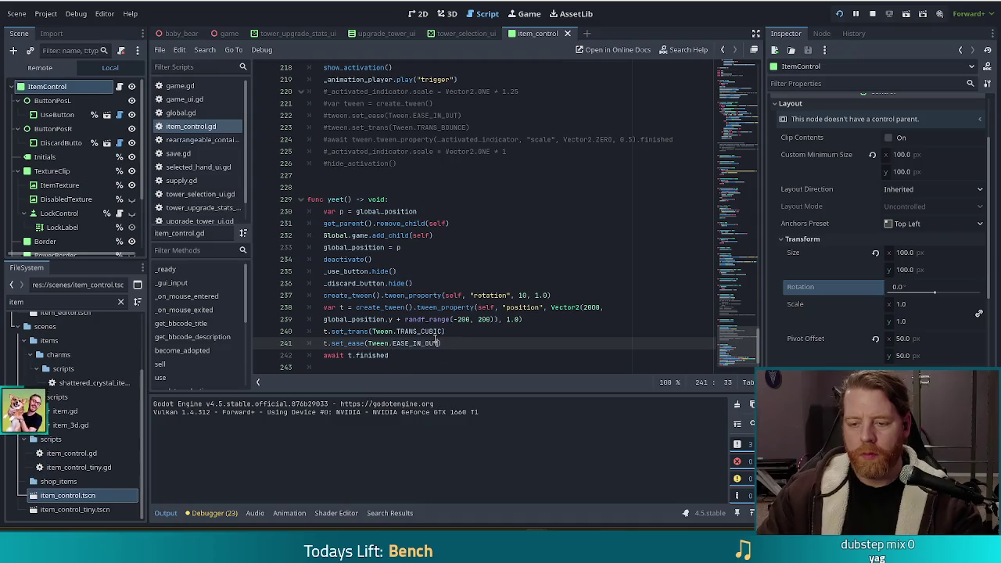
text(_OUT)
key(alt+Tab)
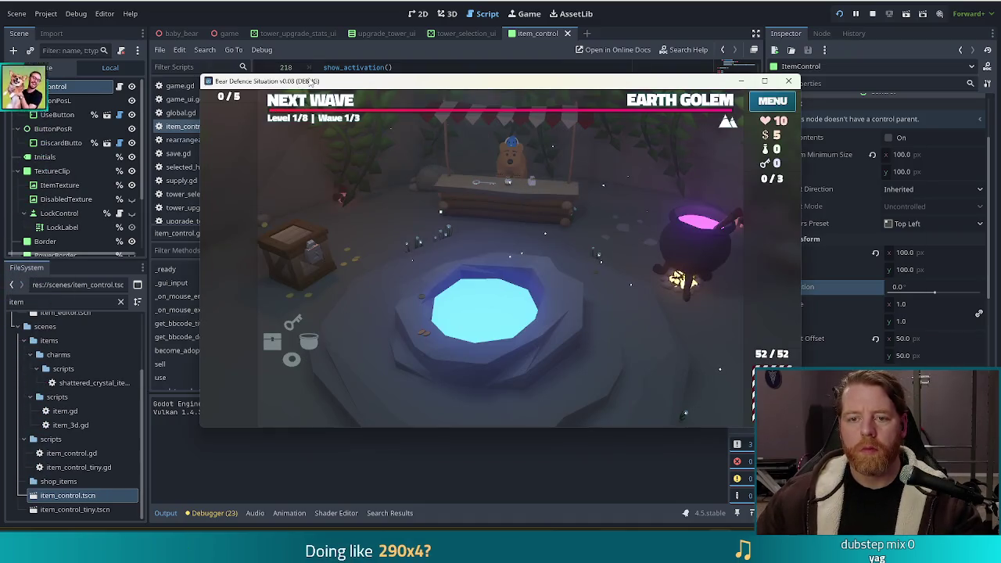
mouse_move(228, 258)
mouse_down()
mouse_move(305, 227)
mouse_move(276, 268)
mouse_up()
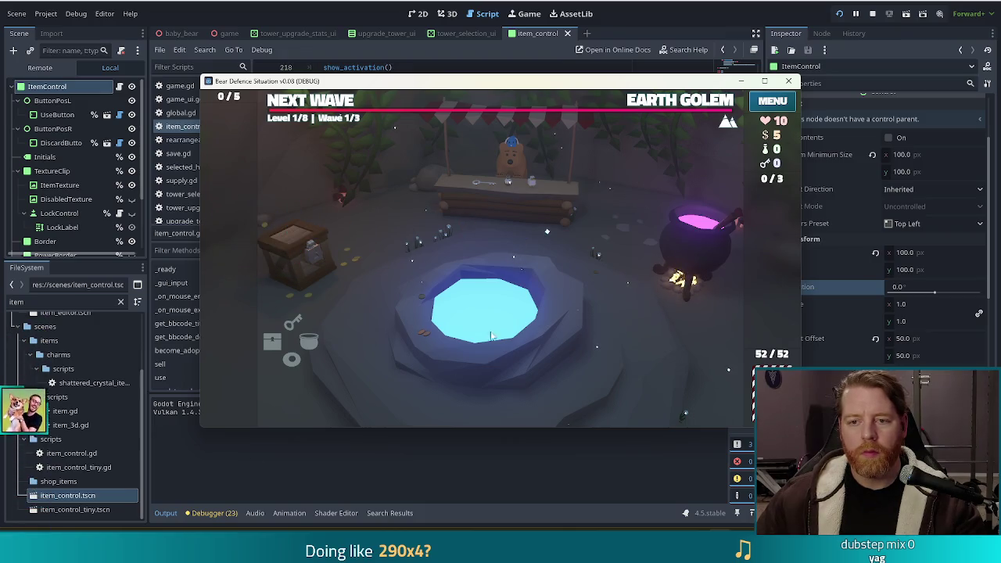
Retest the EASE_OUT exit by spawning wish and Girlboss cards with add_wish, using them, then stopping the game
key(alt+Tab)
click(419, 344)
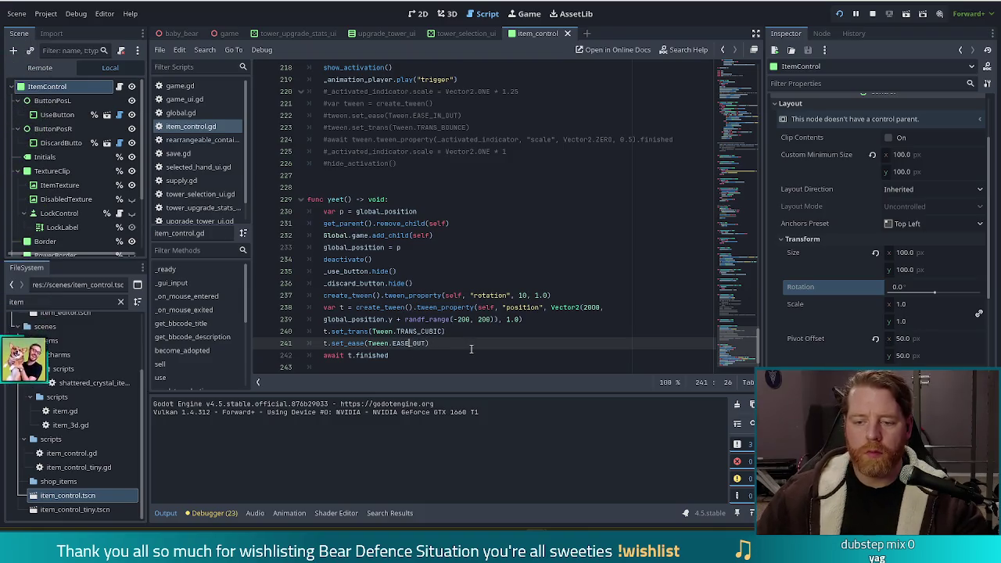
key(alt+Tab)
key(quoteleft)
key(Up)
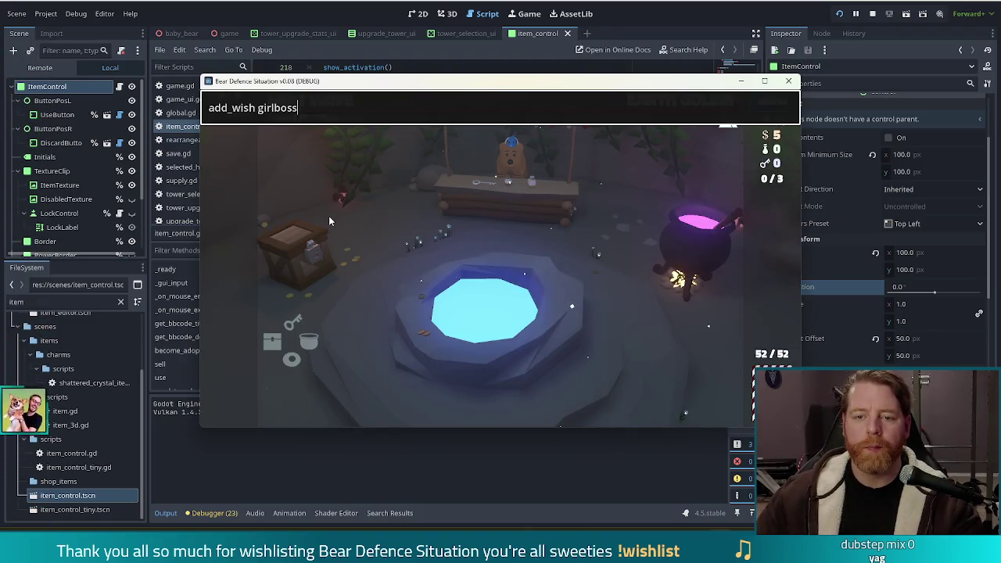
key(Return)
key(quoteleft)
click(286, 261)
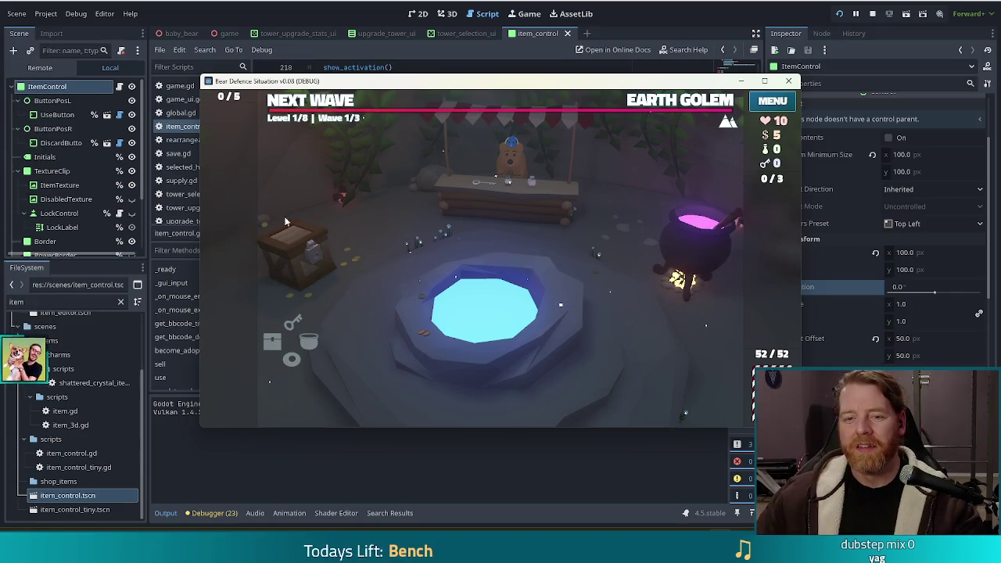
key(quoteleft)
key(Up)
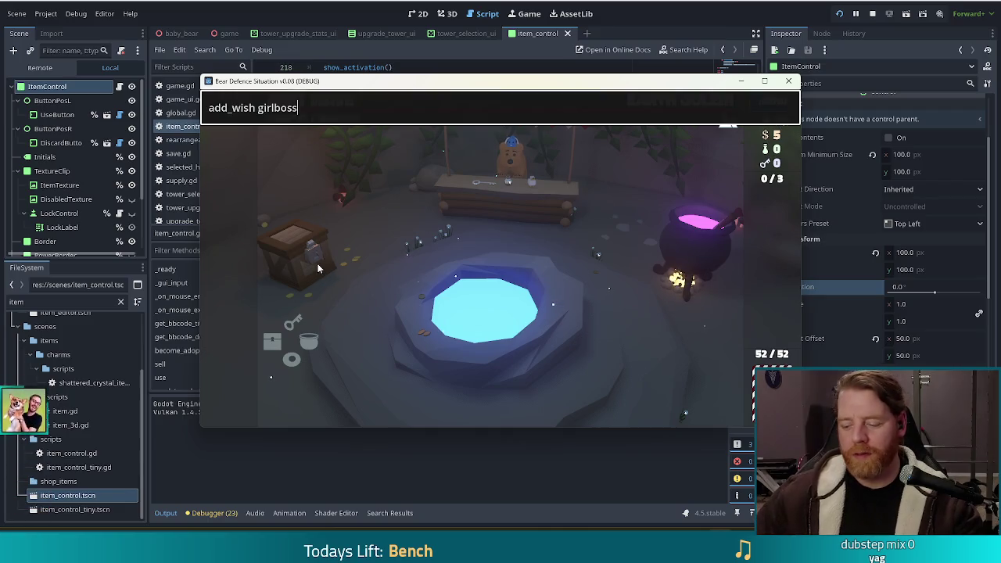
key(Return)
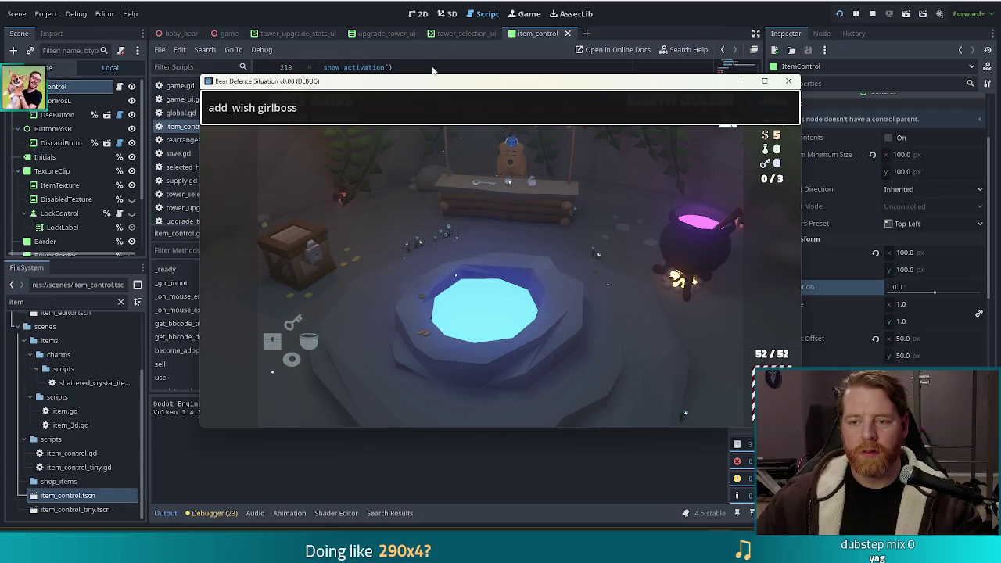
key(F8)
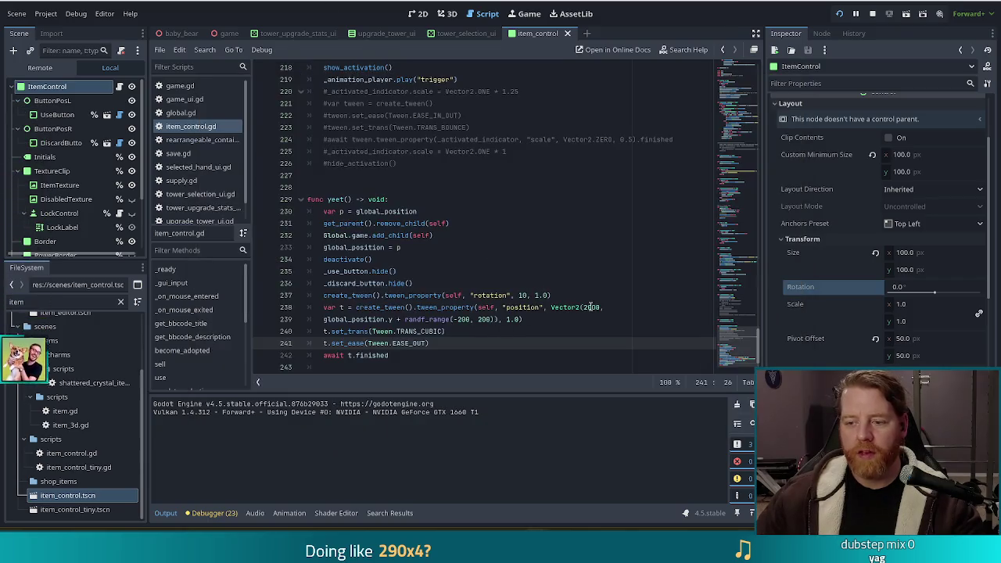
Change the tween's x target from 2000 to 3000, spawn a wish card and test its new trajectory
click(588, 307)
key(BackSpace)
text(3)
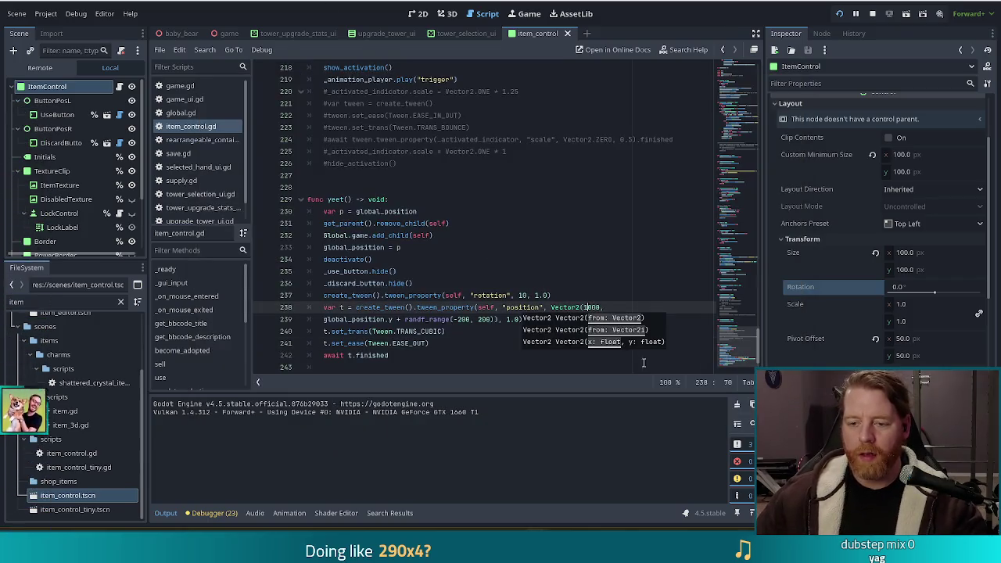
key(F5)
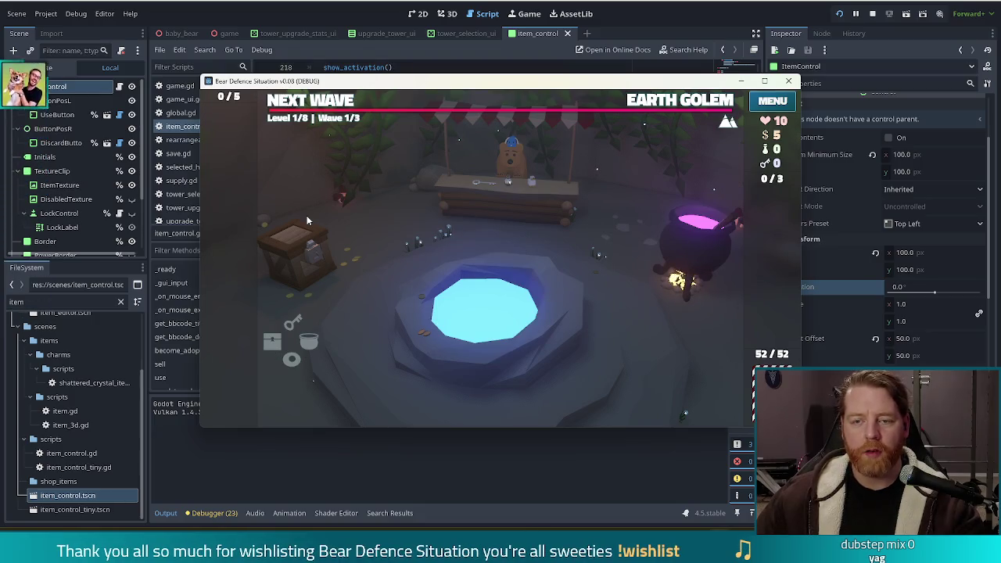
key(grave)
key(Up)
key(Return)
key(Escape)
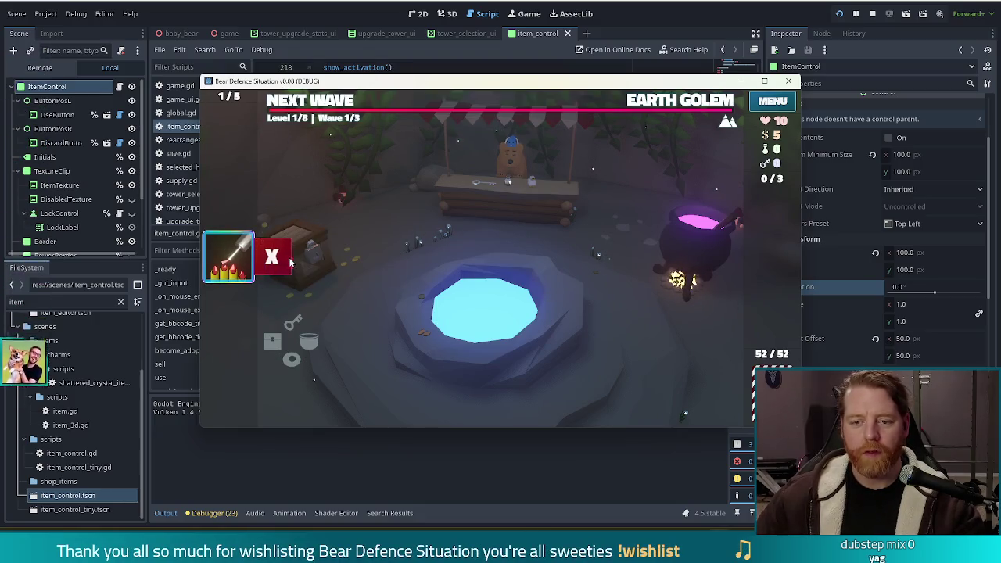
click(273, 257)
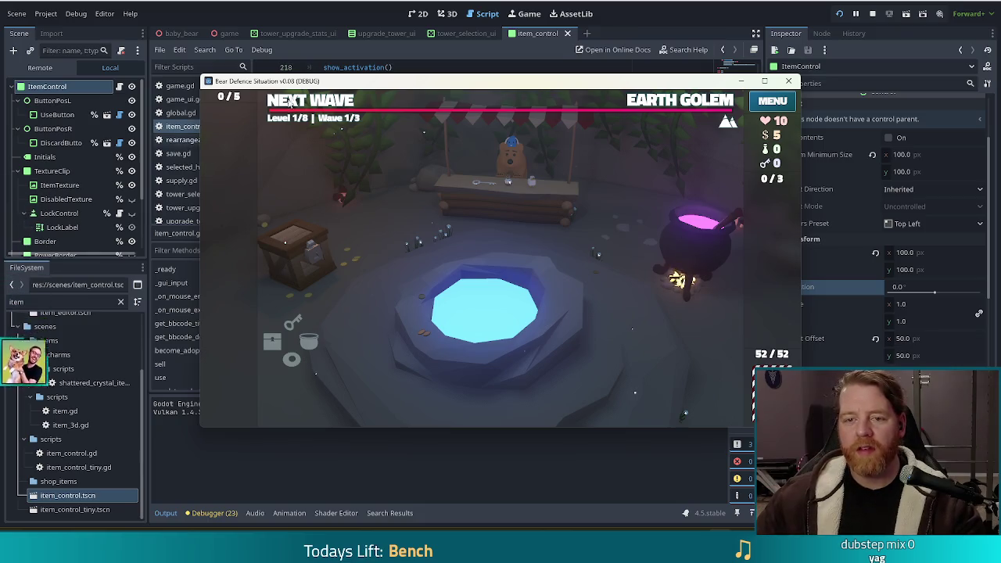
key(F8)
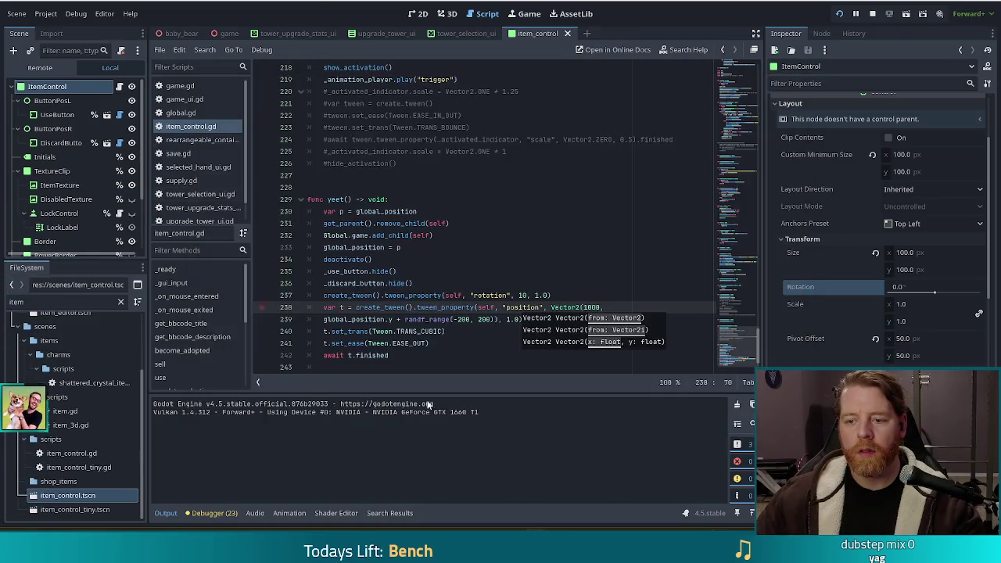
Set the tween's x target to 2000 and relaunch the game with F5
click(584, 308)
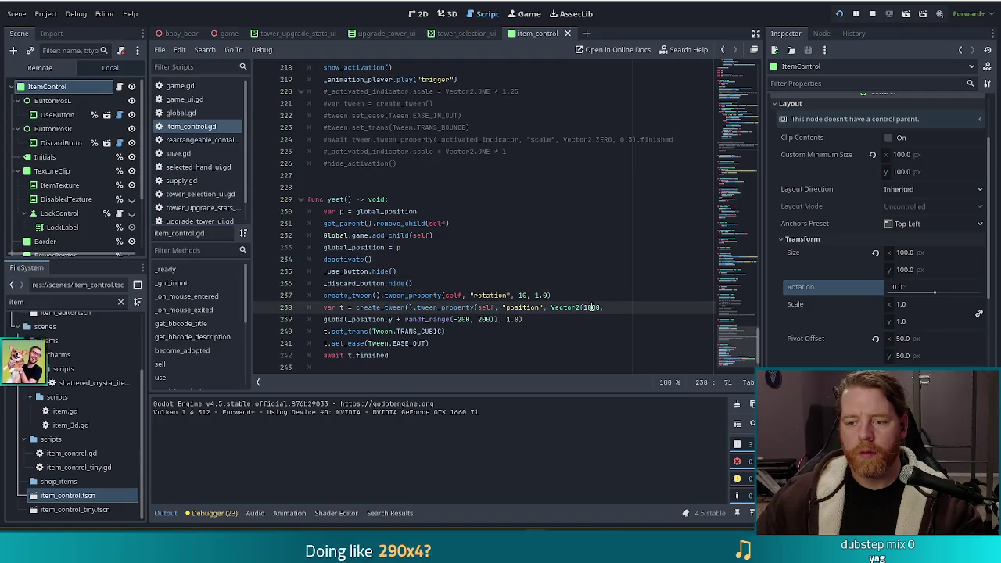
key(BackSpace)
text(2)
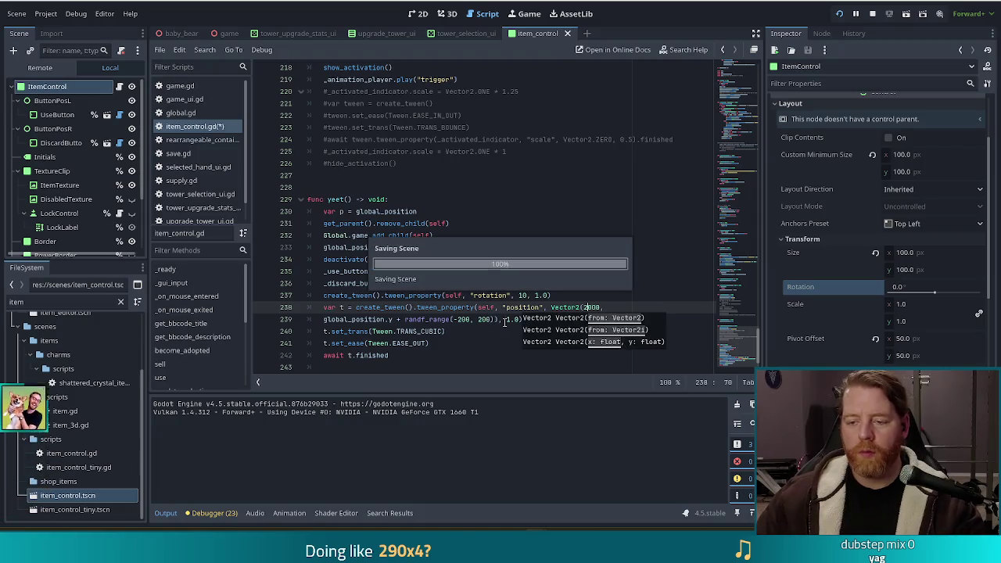
click(509, 319)
key(F5)
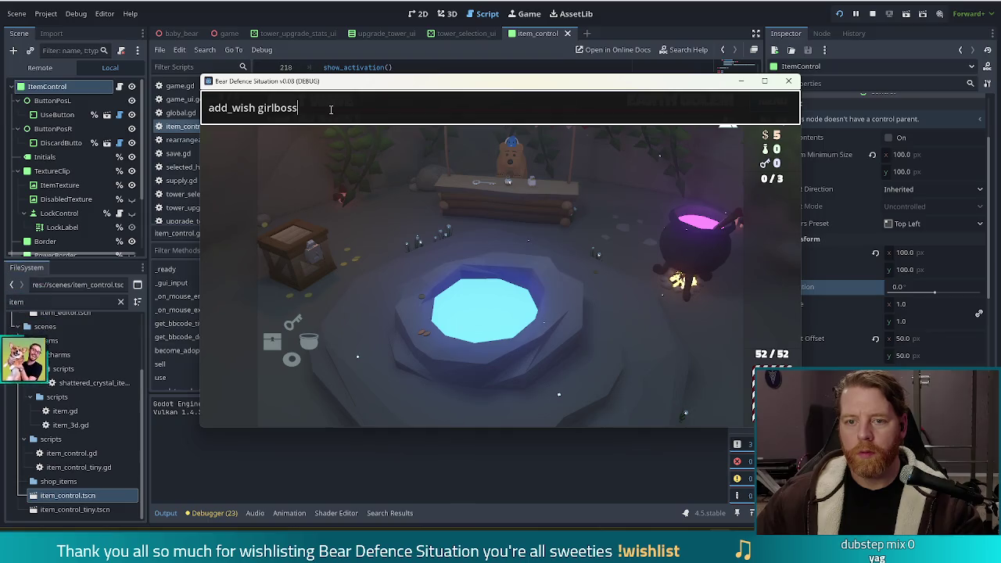
Spawn two Girlboss cards from the console and discard each to watch it fly off
key(Return)
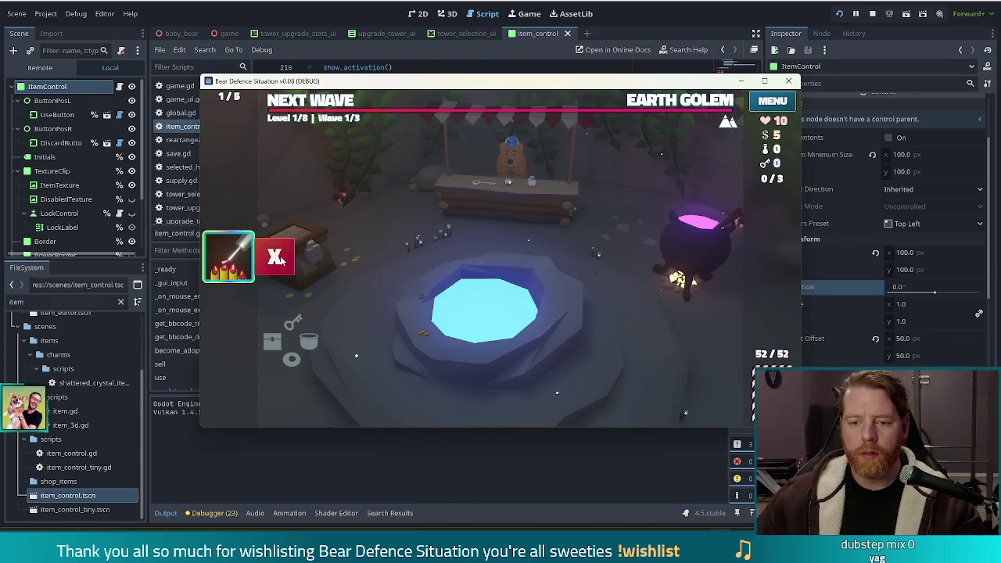
click(278, 259)
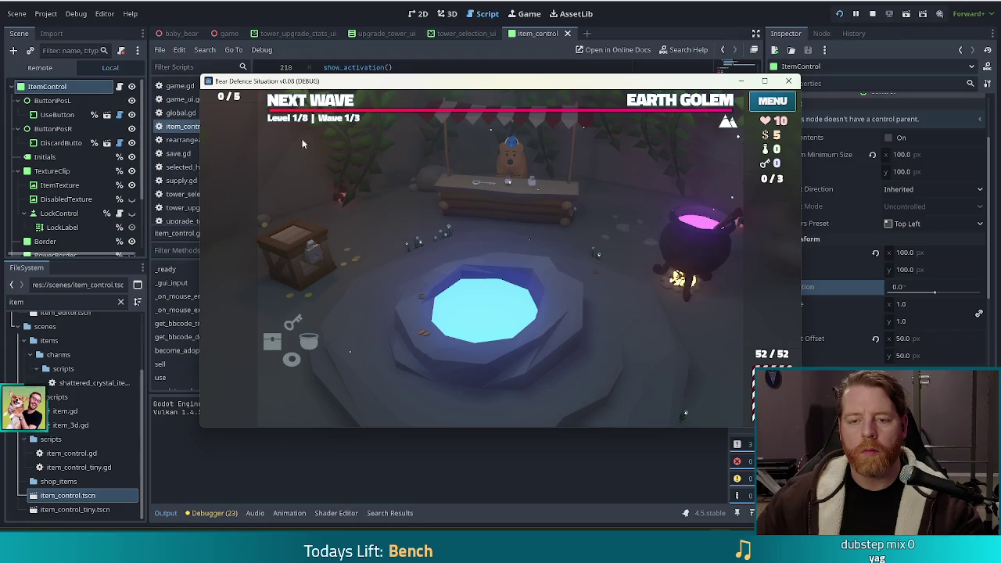
key(grave)
key(Return)
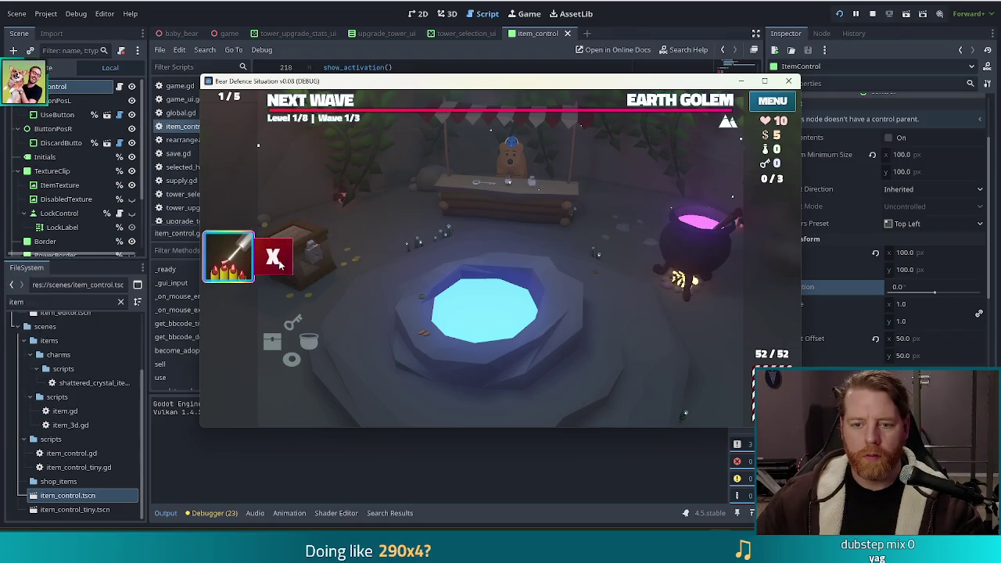
click(271, 261)
click(460, 319)
Widen the random vertical offset to randf_range(-600, 600) and save the script
key(BackSpace)
text(2)
key(BackSpace)
text(6)
key(Right)
key(Right)
key(Right)
key(BackSpace)
text(6)
key(ctrl+s)
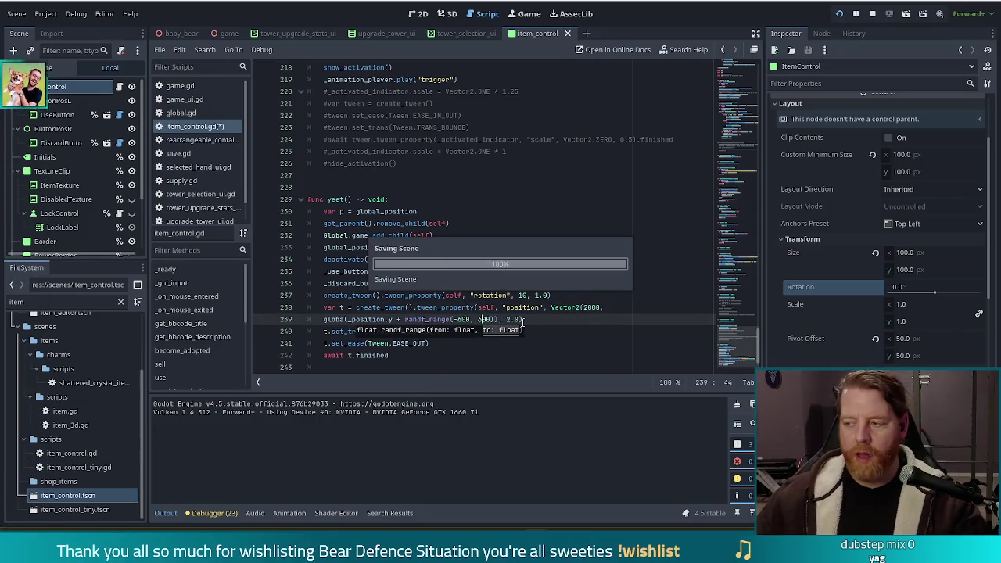
Spawn two Girlboss cards with add_wish girlboss and discard each to check the wider trajectory
text(add_wish girlboss)
key(Return)
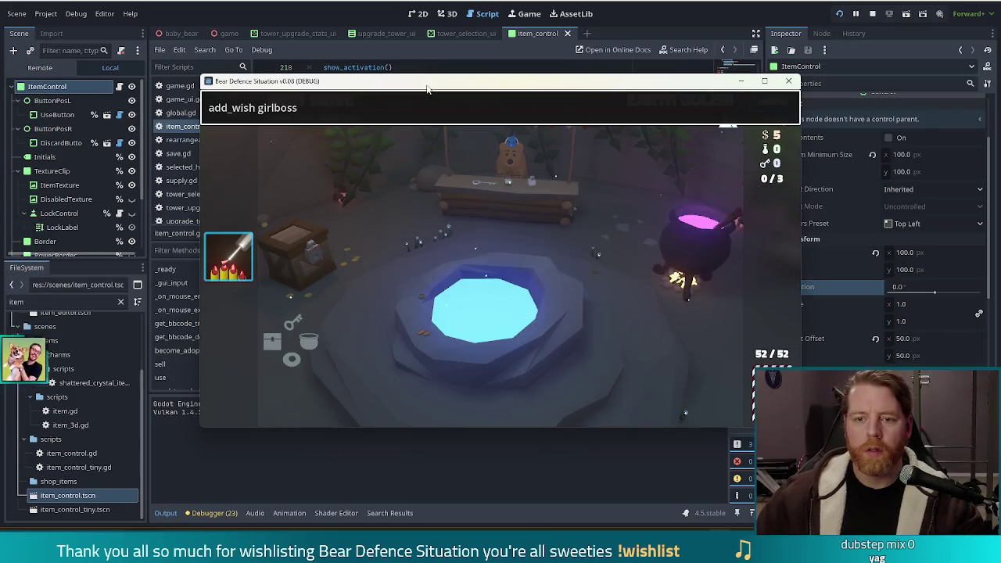
click(228, 283)
click(271, 259)
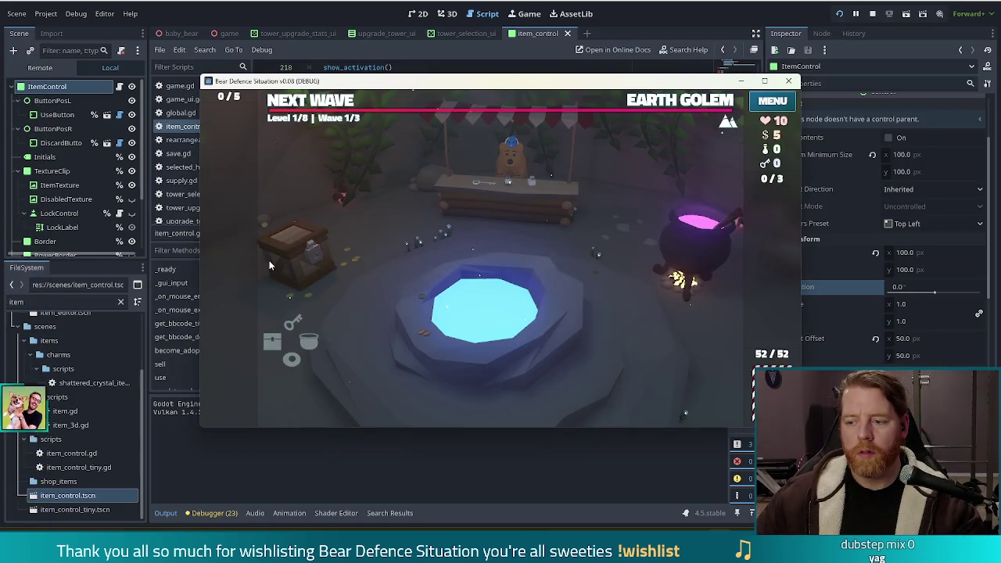
key(grave)
key(Up)
key(Return)
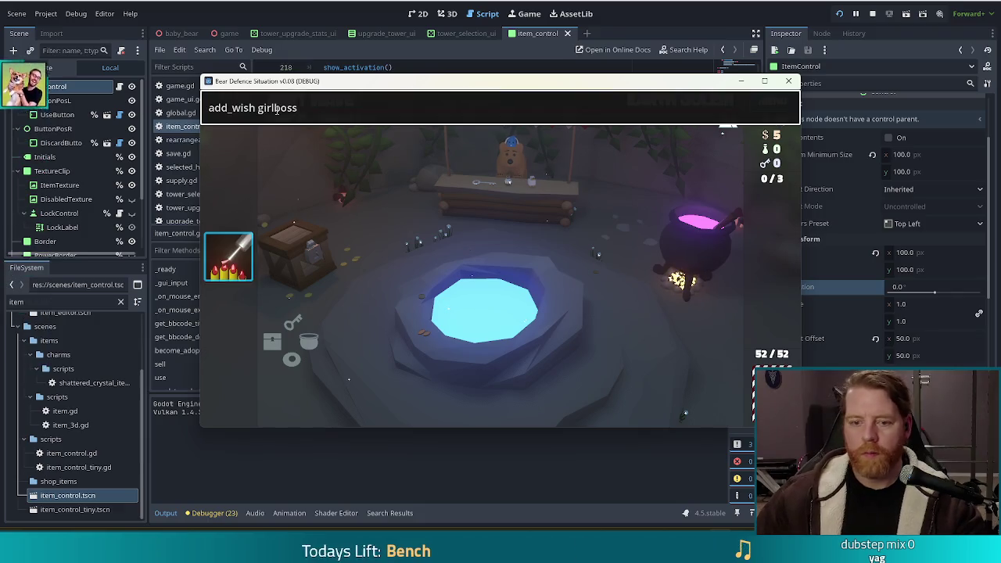
click(236, 246)
click(272, 258)
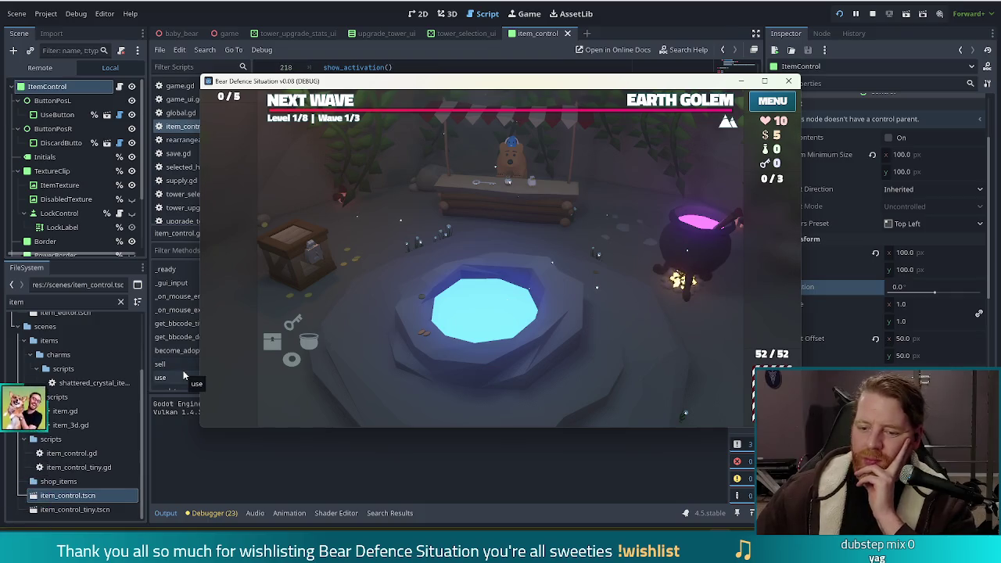
Spawn and discard a third Girlboss card, then return to the script editor
click(433, 86)
key(grave)
text(add_wish girlboss)
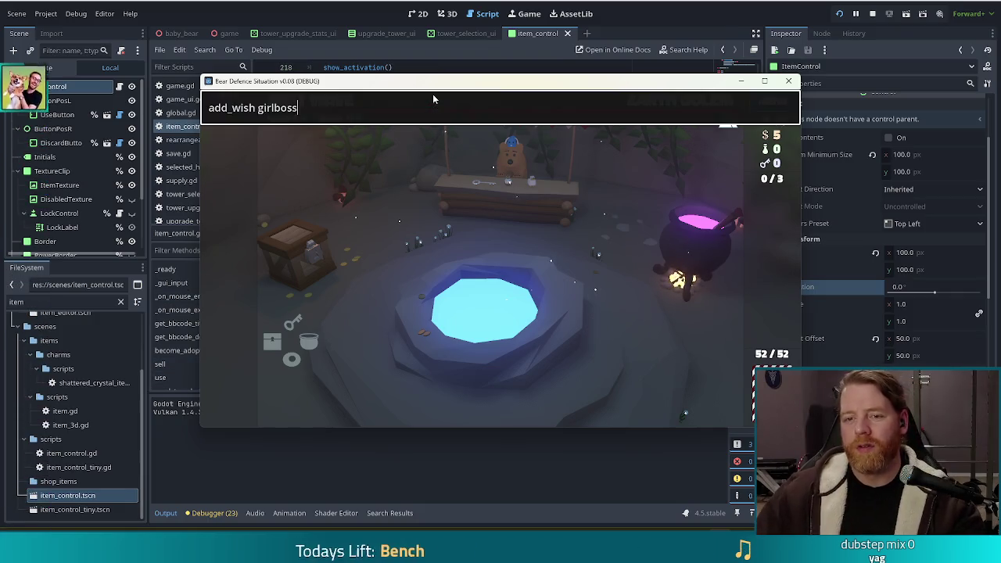
key(grave)
click(269, 254)
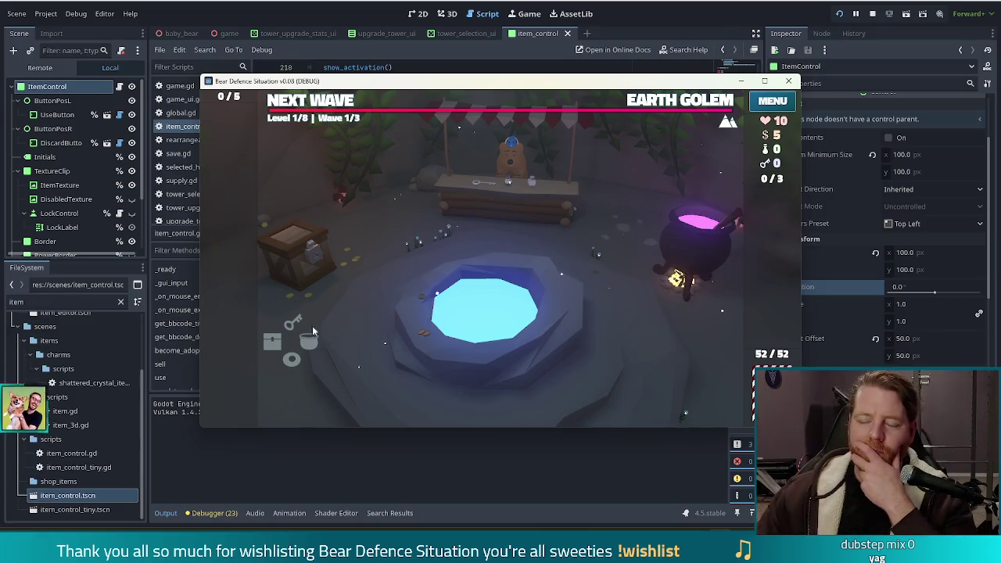
click(290, 5)
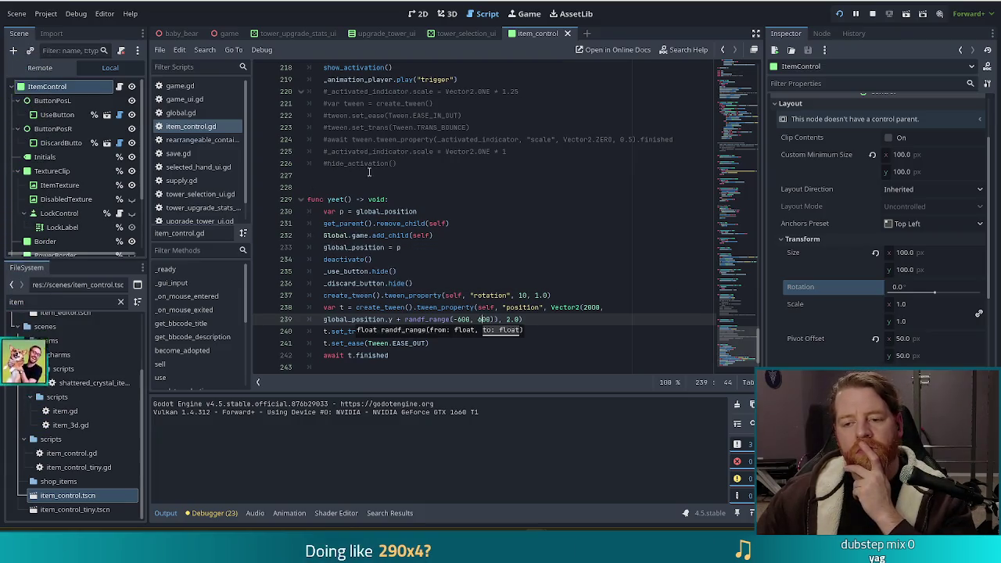
Add yote.emit() after await t.finished in yeet(), then discard a spawned card to check its flight
click(476, 266)
scroll(475, 266, down, 1)
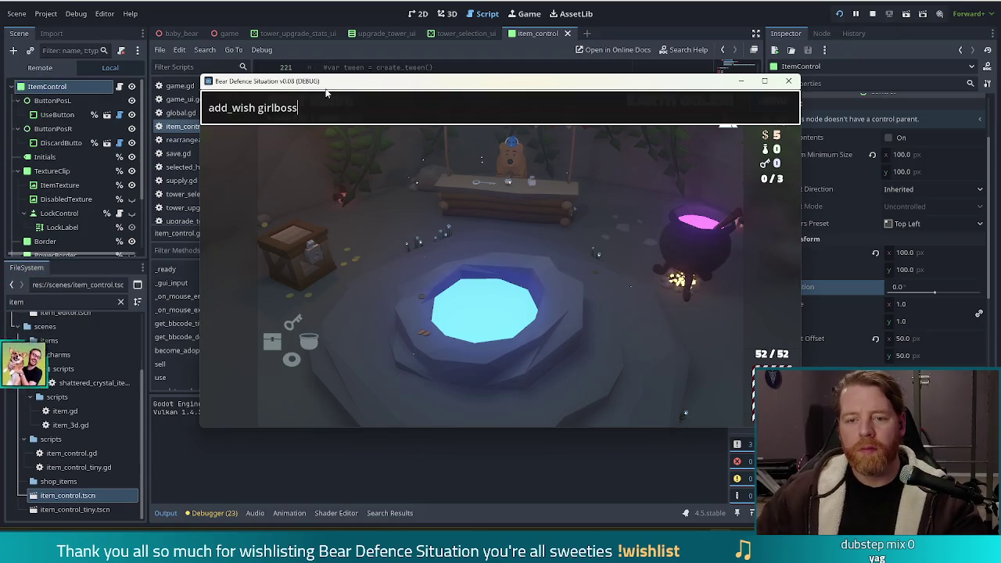
click(228, 258)
click(260, 264)
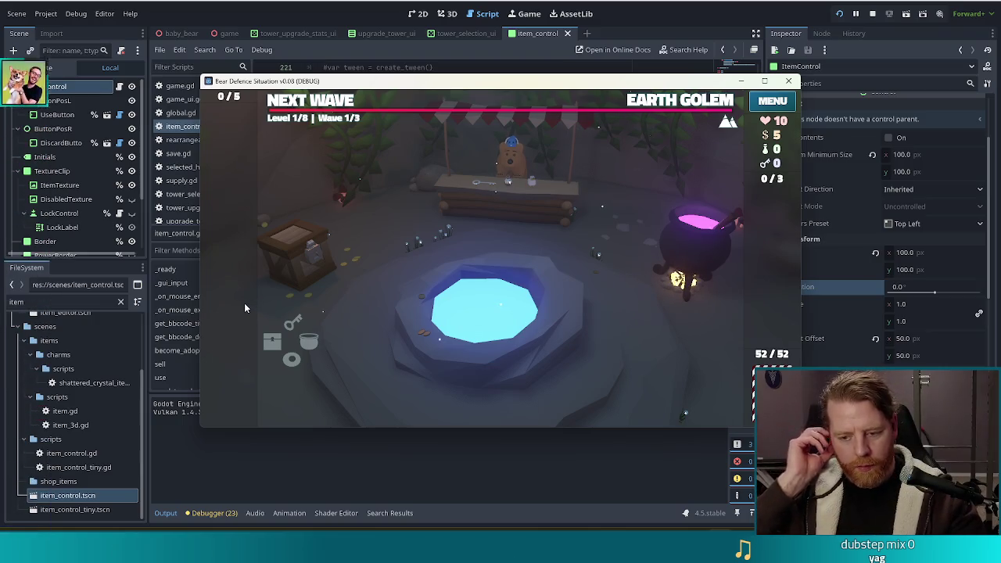
click(178, 92)
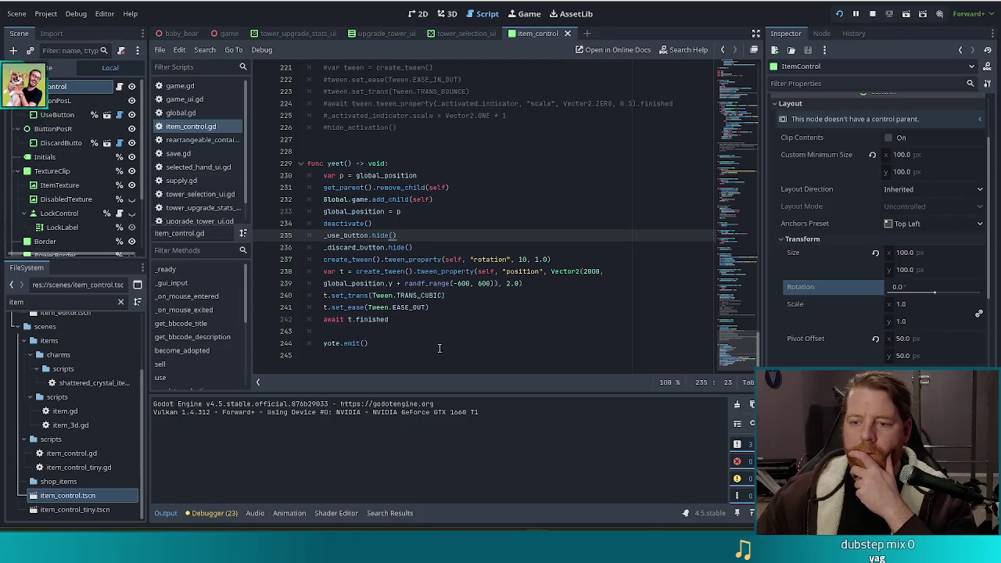
Retype Tween.TRANS_CUBIC via autocomplete and open its Tween documentation on transition and ease types
double_click(420, 296)
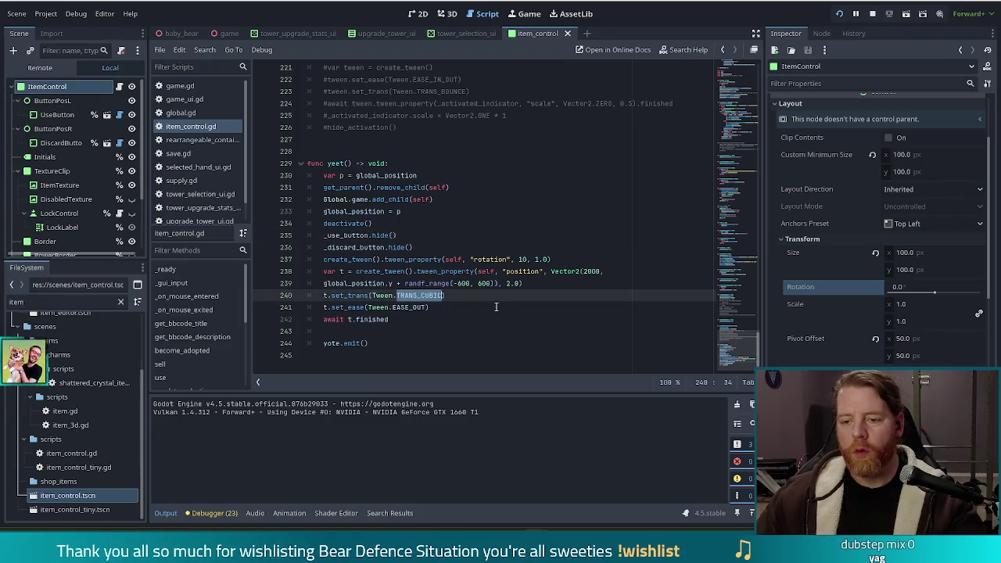
text(tra)
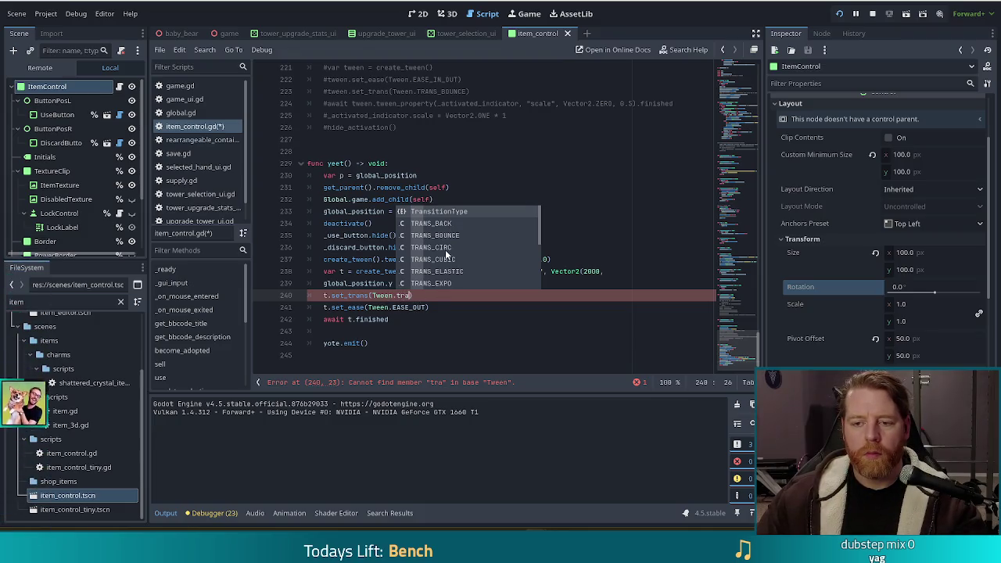
click(445, 261)
ctrl+click(423, 298)
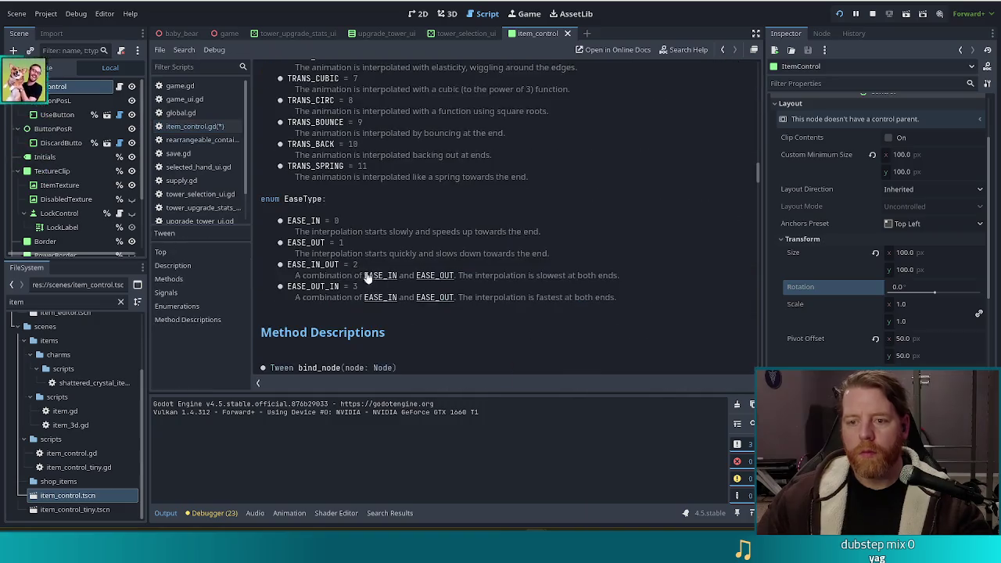
Browse the Tween EaseType docs, go back to item_control.gd with Alt+Left, and save it
scroll(529, 219, up, 5)
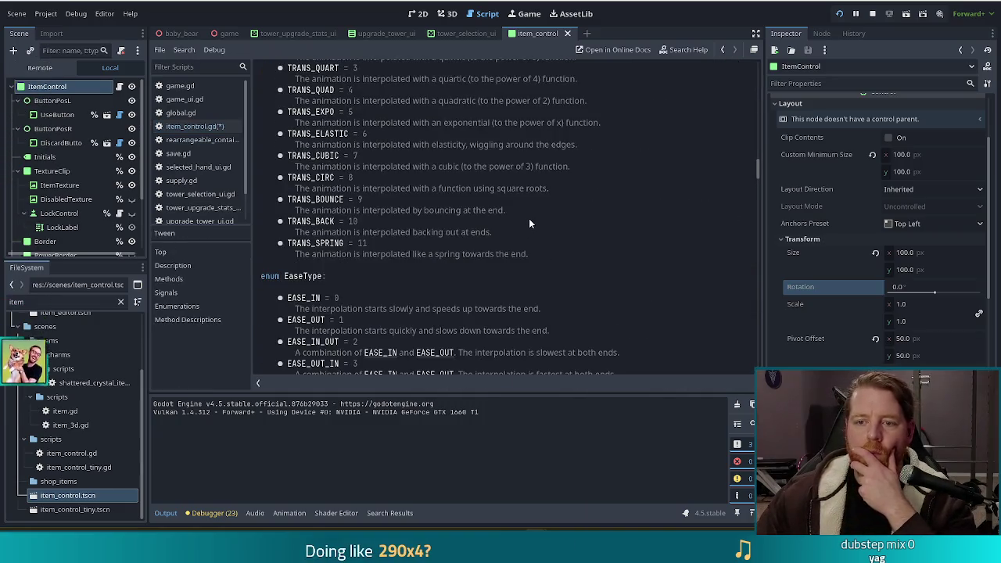
scroll(529, 219, down, 2)
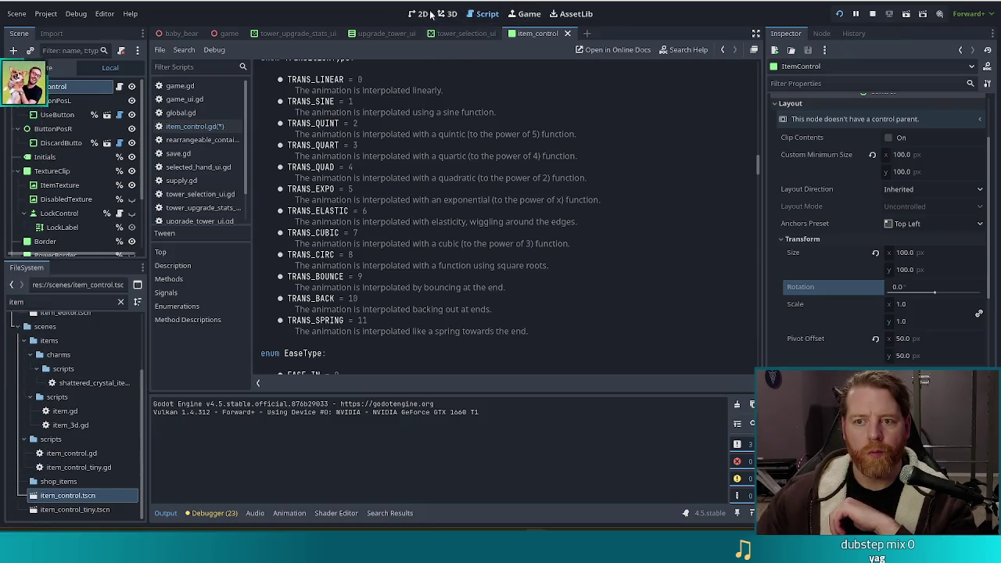
key(alt+Left)
key(ctrl+s)
mouse_move(447, 270)
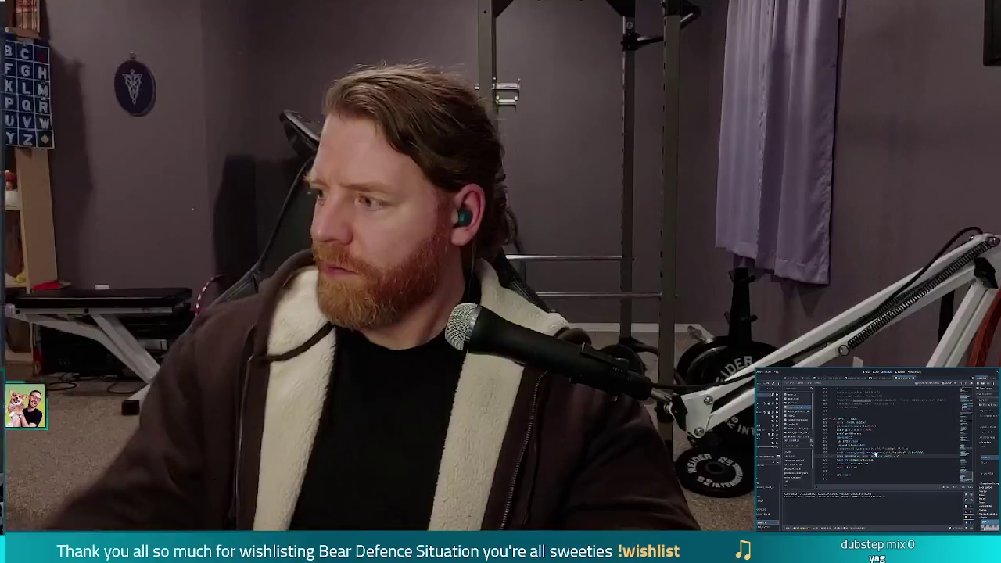
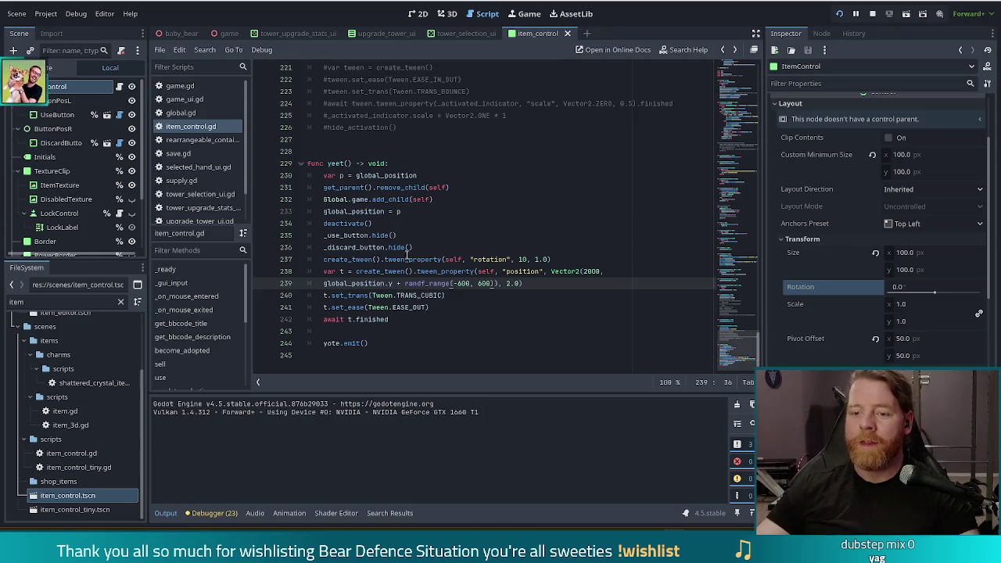
Change the tweened property in yeet() from position to position:x
click(438, 271)
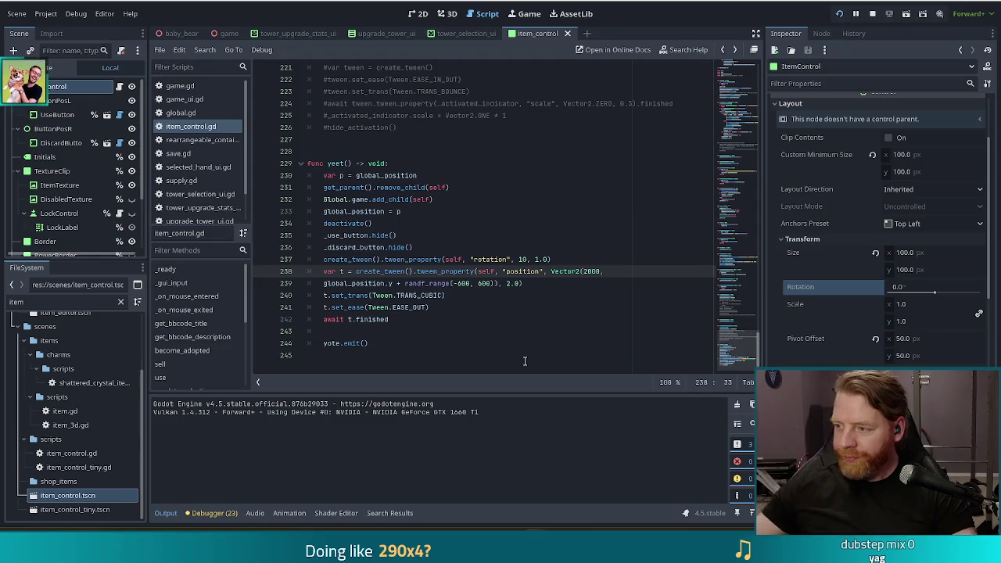
click(466, 283)
click(495, 272)
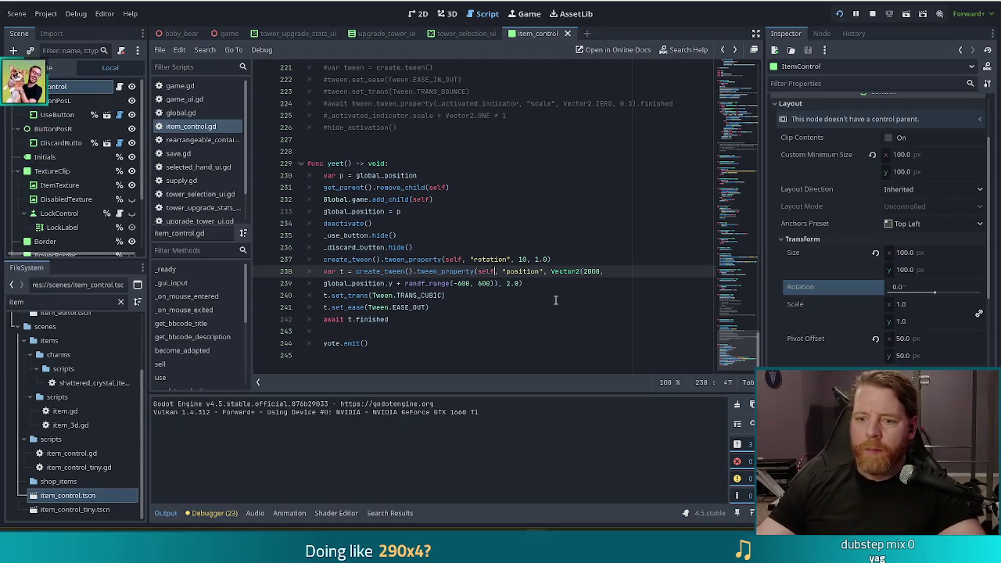
click(418, 262)
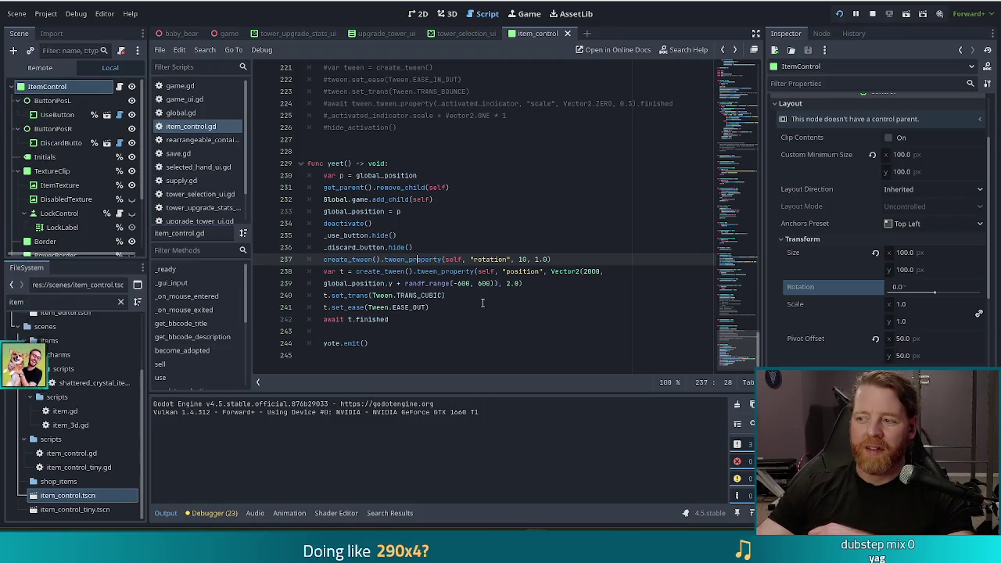
double_click(537, 272)
mouse_move(537, 272)
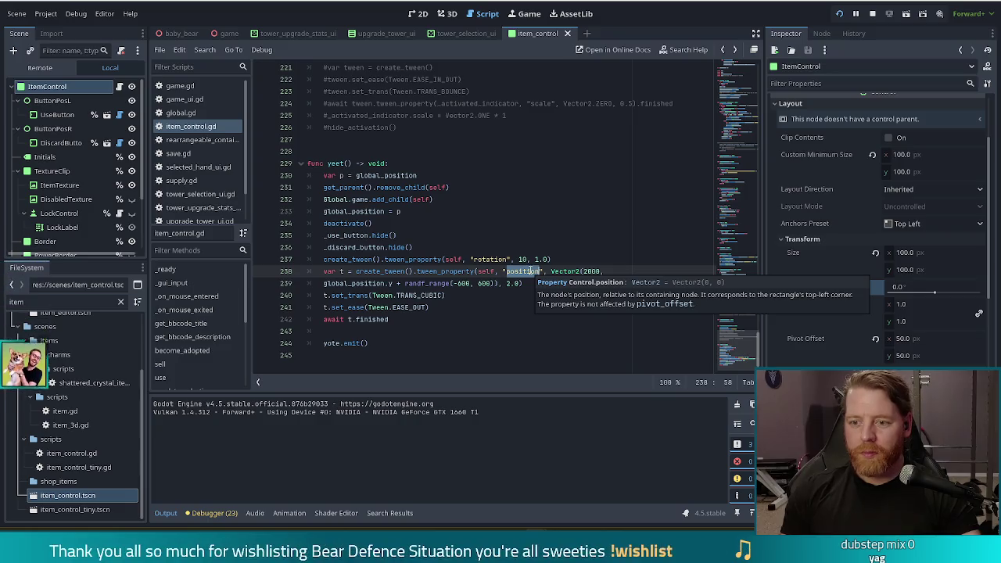
key(Right)
text(:)
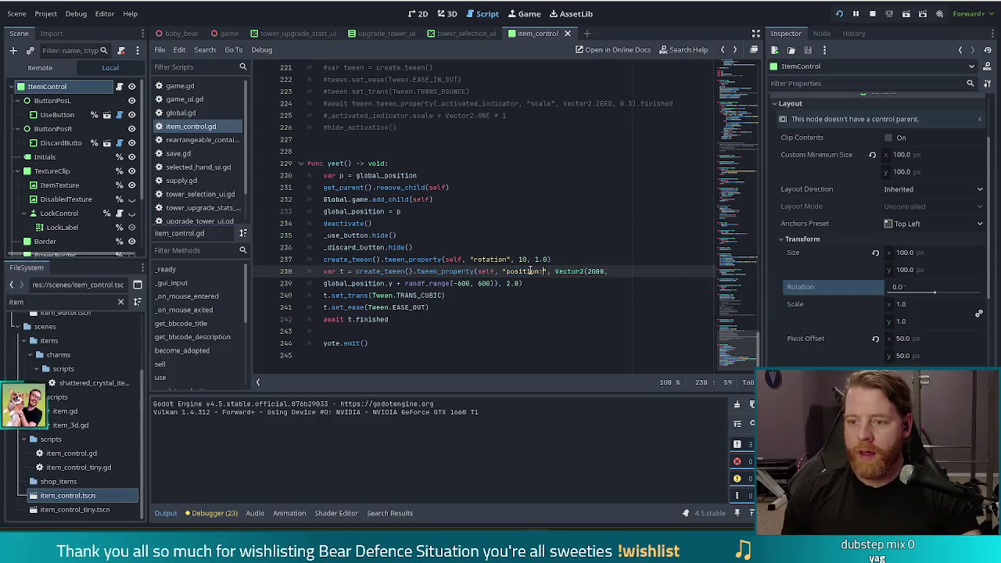
text(x)
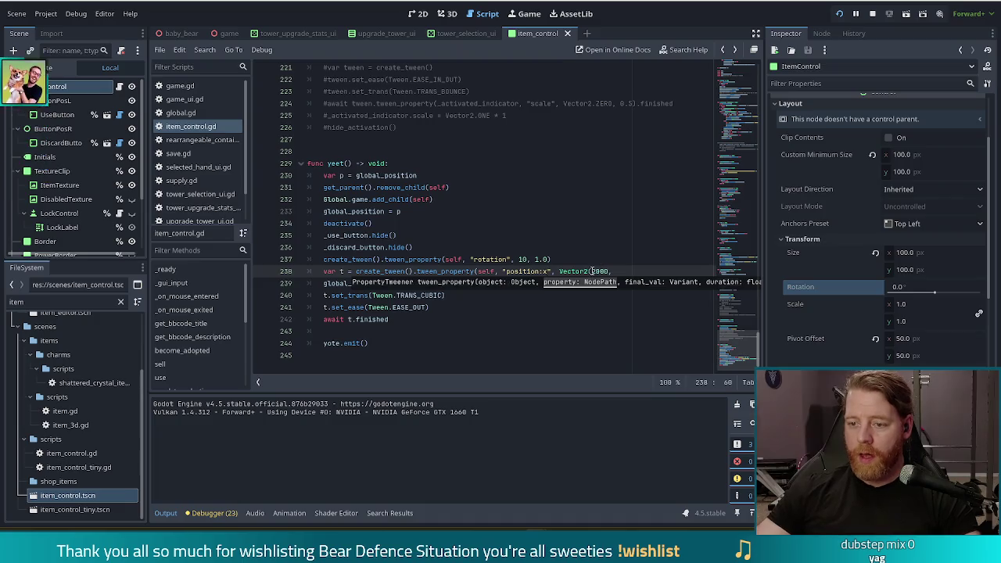
Replace the Vector2 target and random vertical offset with a plain 2000
drag(560, 271, 582, 271)
key(BackSpace)
drag(510, 283, 592, 271)
key(BackSpace)
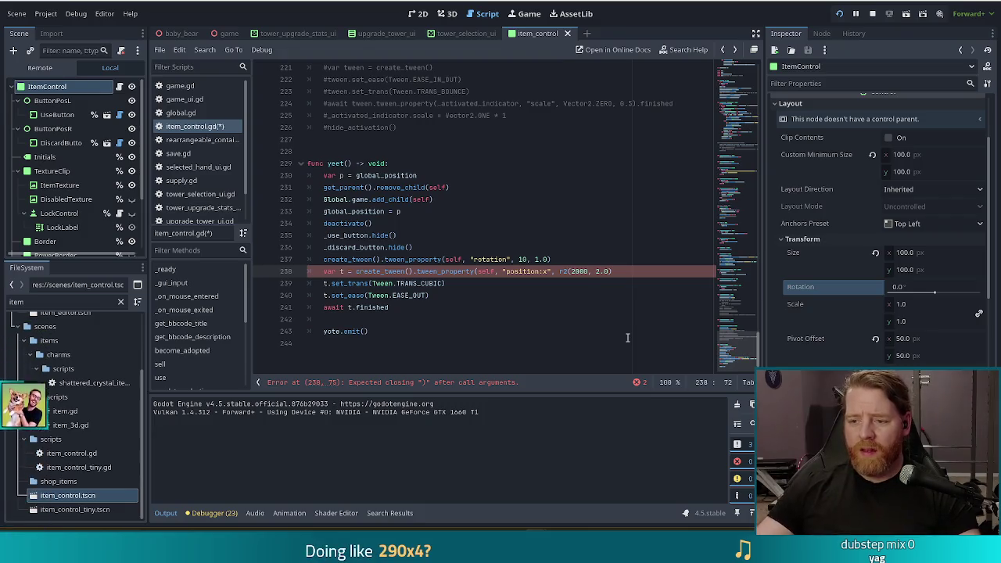
key(Left)
key(Left)
key(Left)
key(BackSpace)
key(BackSpace)
key(BackSpace)
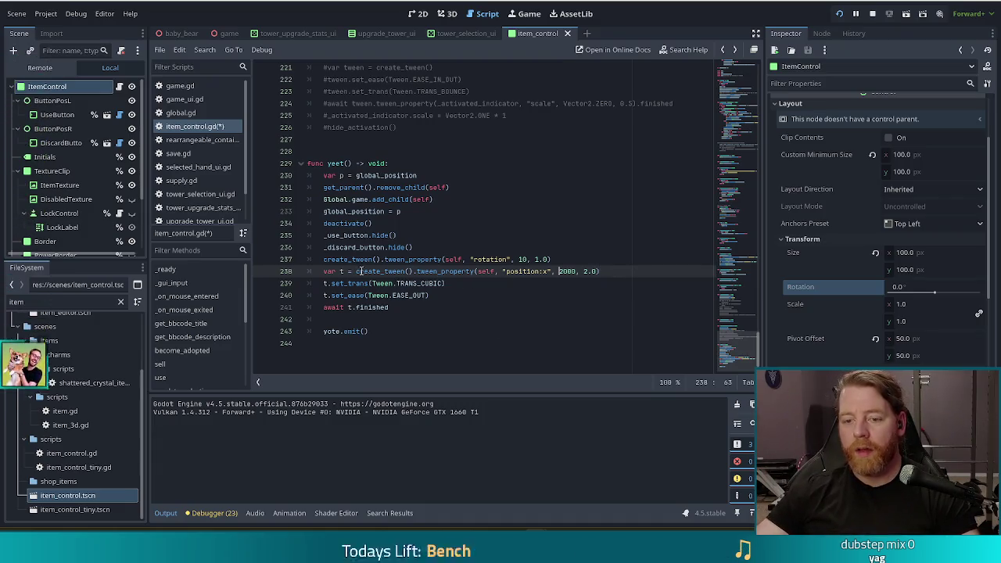
Duplicate the position:x tween line and strip 'var t = ' from the first copy
drag(615, 271, 616, 260)
key(ctrl+shift+d)
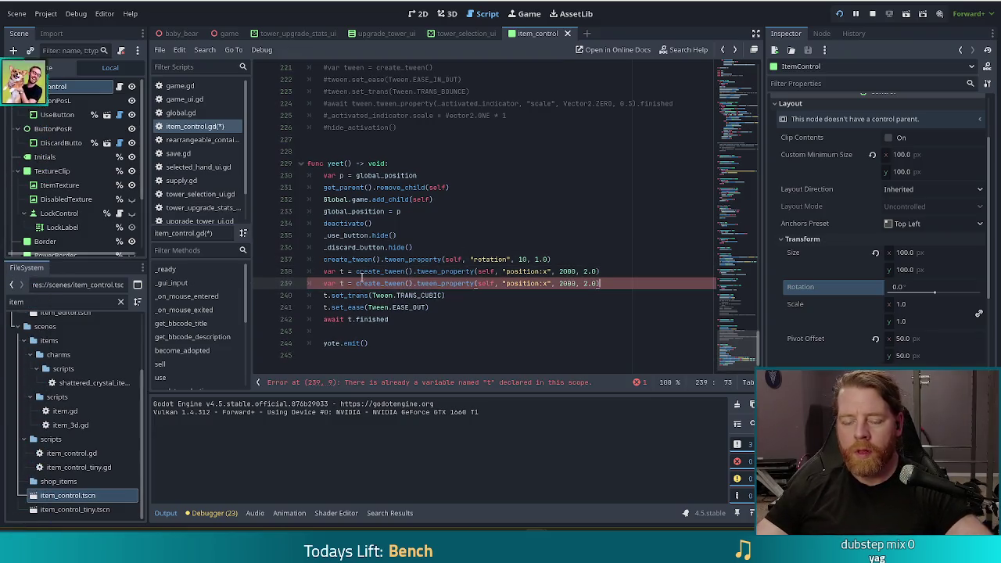
drag(356, 271, 322, 272)
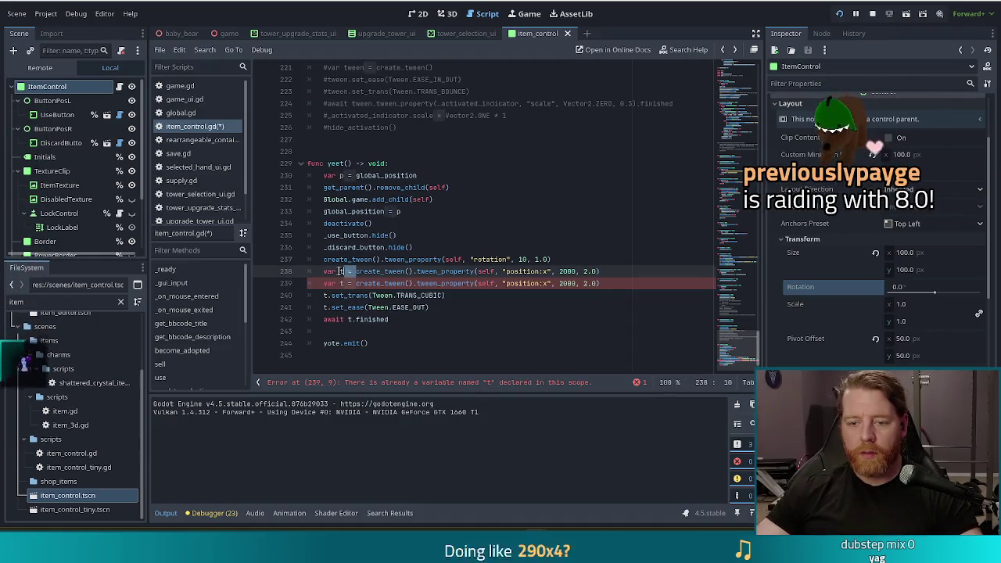
key(BackSpace)
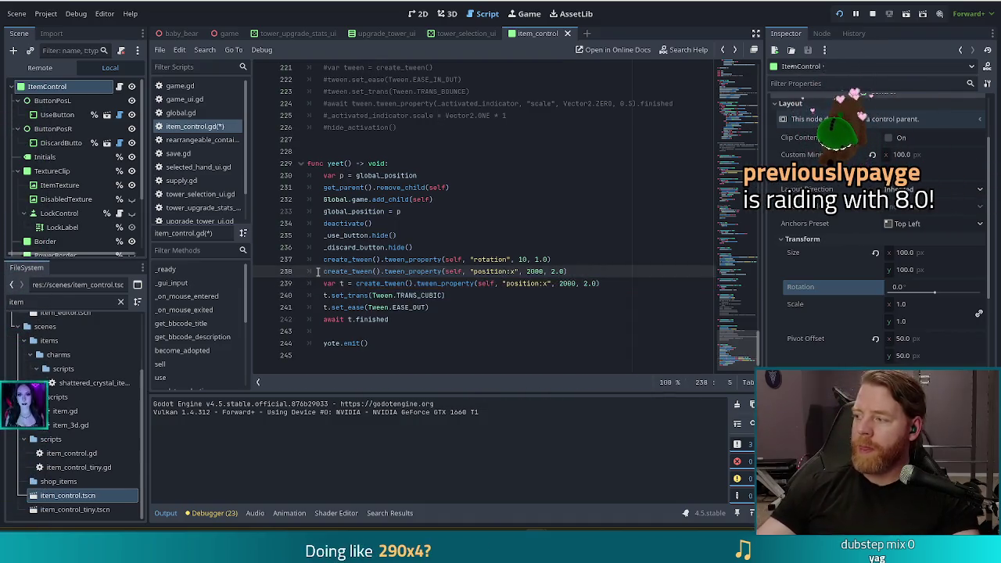
mouse_move(318, 272)
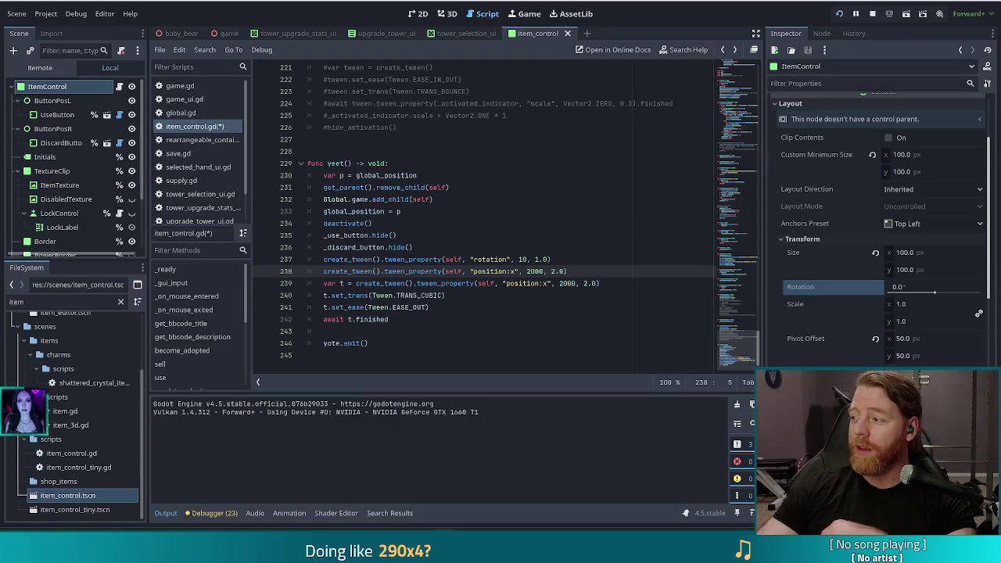
key(alt+Tab)
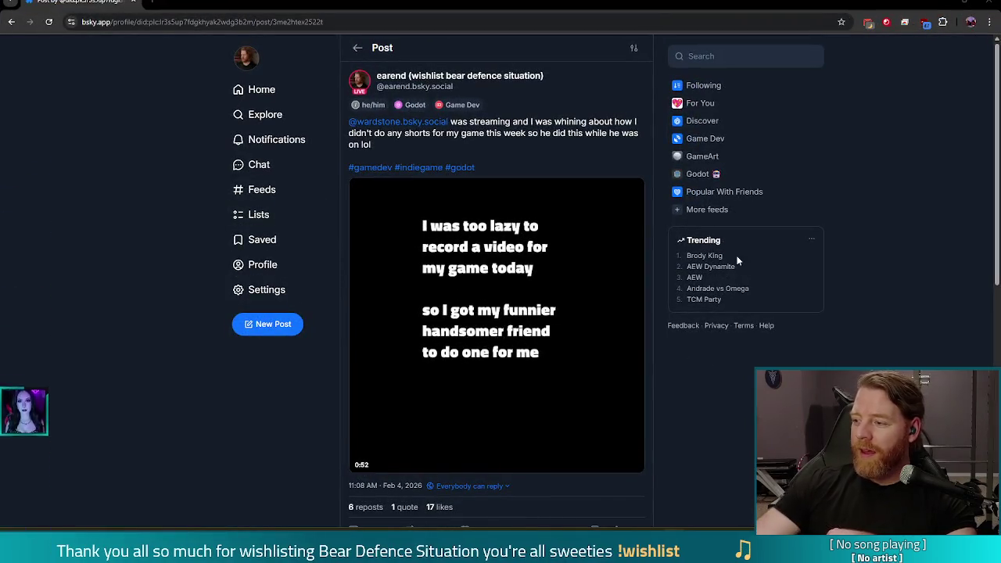
Open the game-dev post's promo video in the player and watch it fullscreen
click(566, 292)
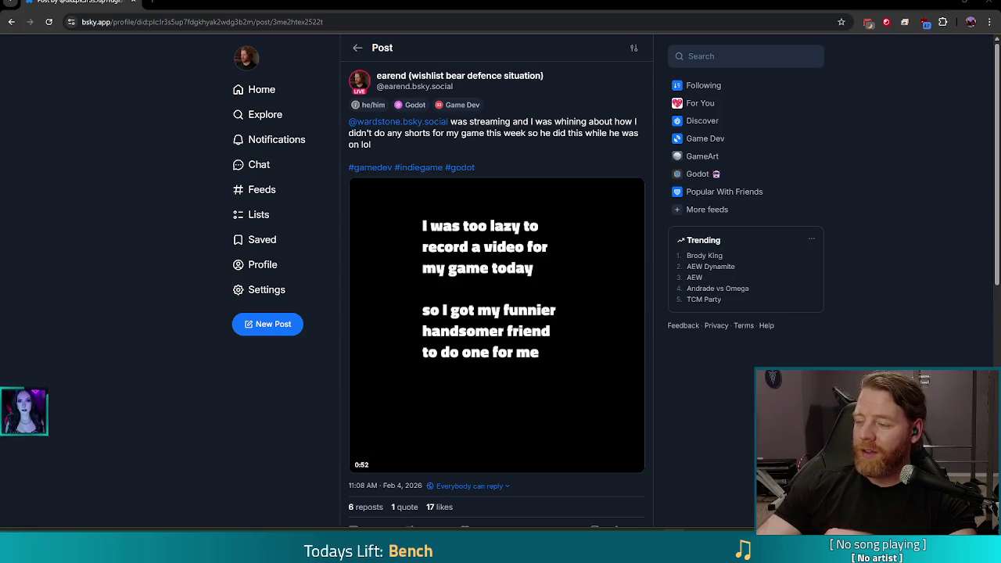
click(634, 463)
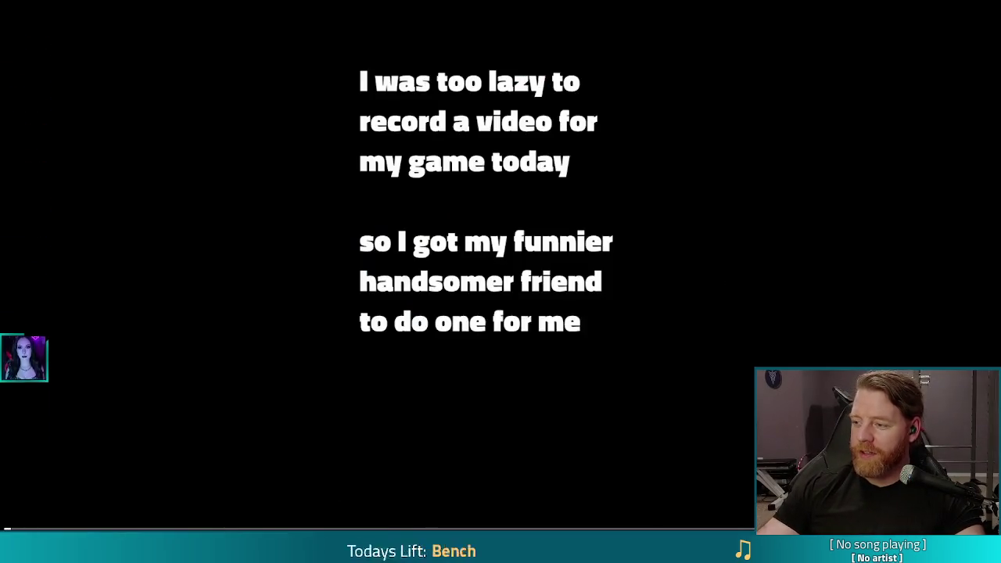
Exit fullscreen back to the Bluesky post, video paused at 0:00
key(Escape)
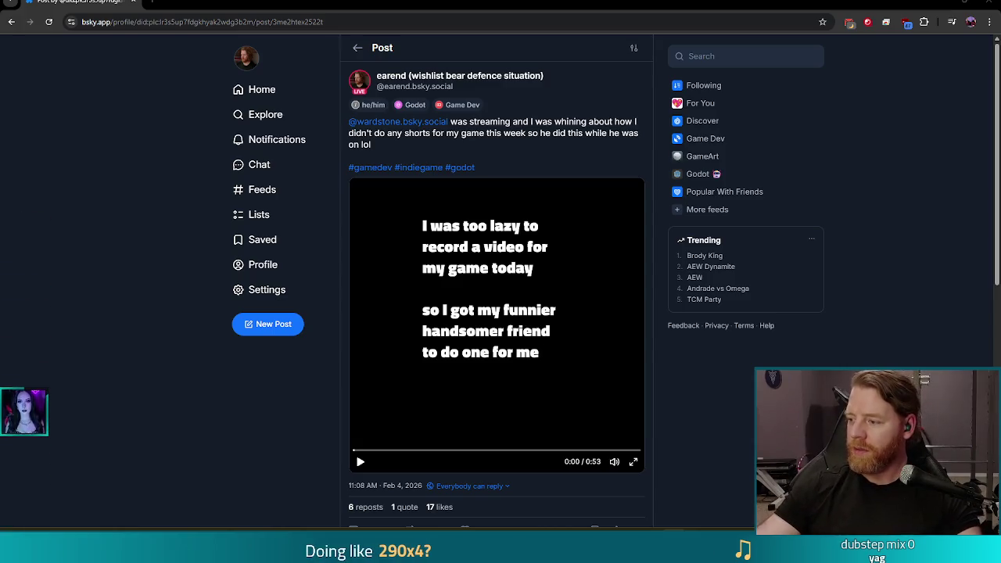
Lower the system volume and close the browser window to return to Godot
key(XF86AudioLowerVolume)
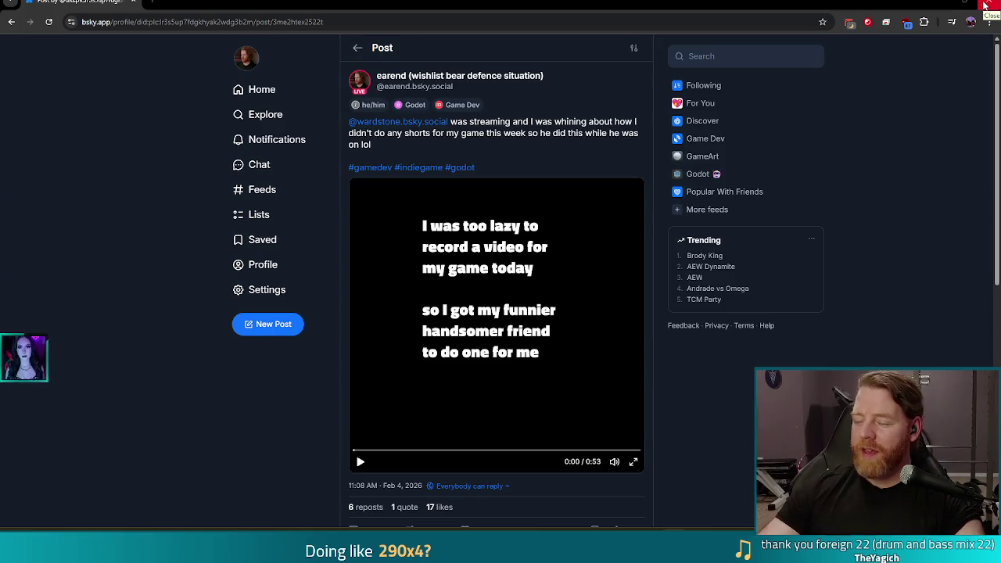
click(985, 5)
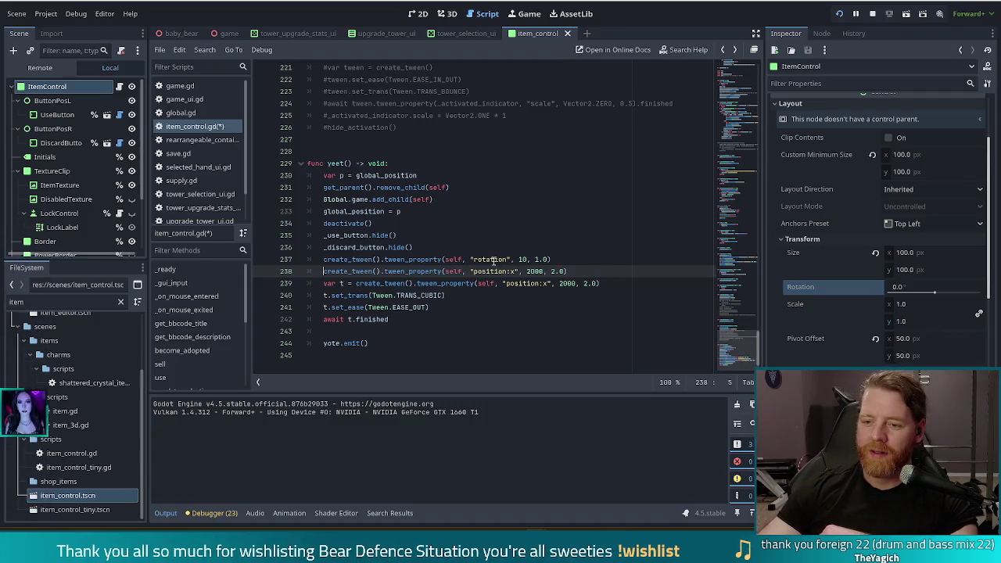
Place the caret on the rotation and position:x tween lines of yeet() in item_control.gd
click(588, 260)
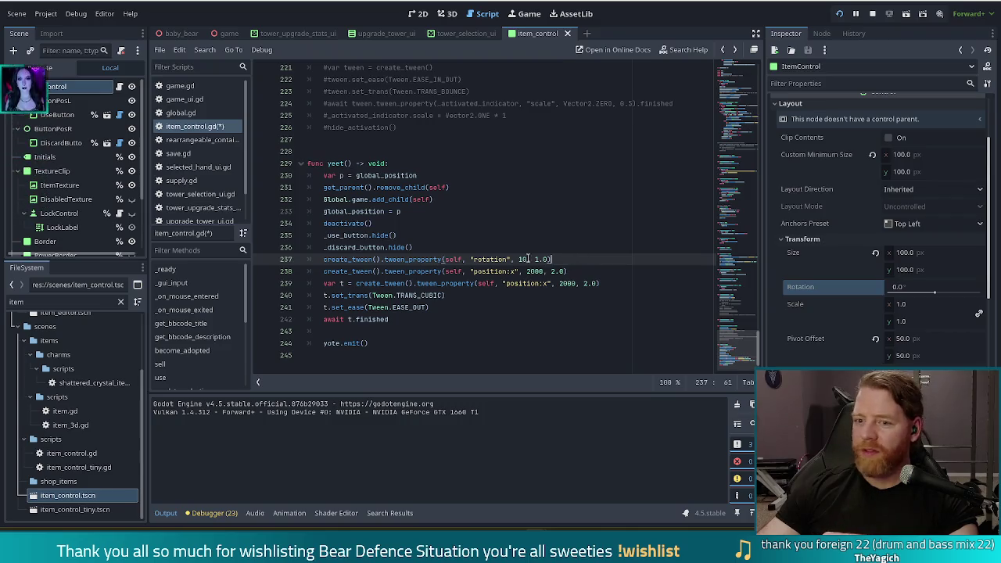
click(582, 272)
click(490, 259)
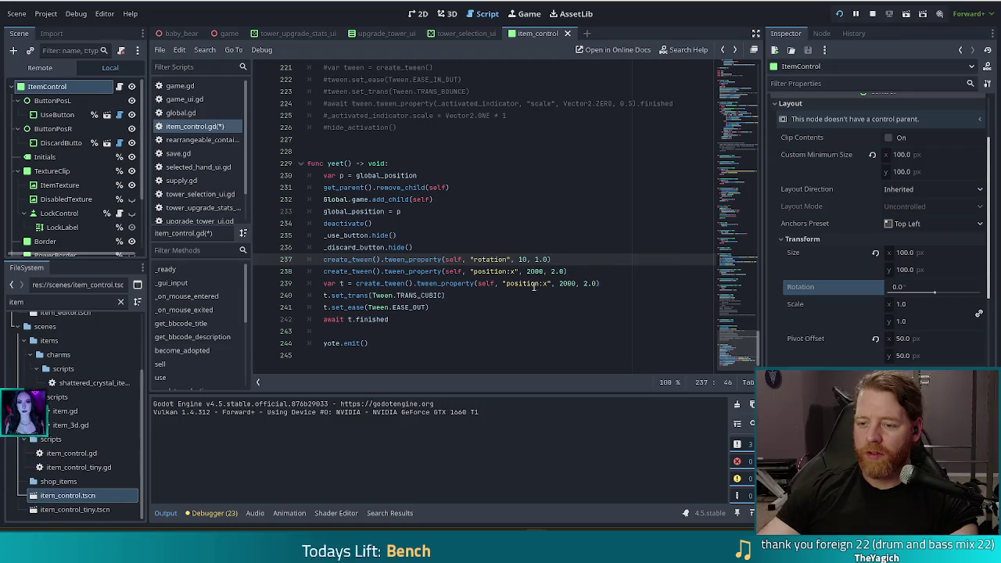
Retarget the second tween to position:y with a randf_range(-600, 600) value
click(543, 283)
text(y)
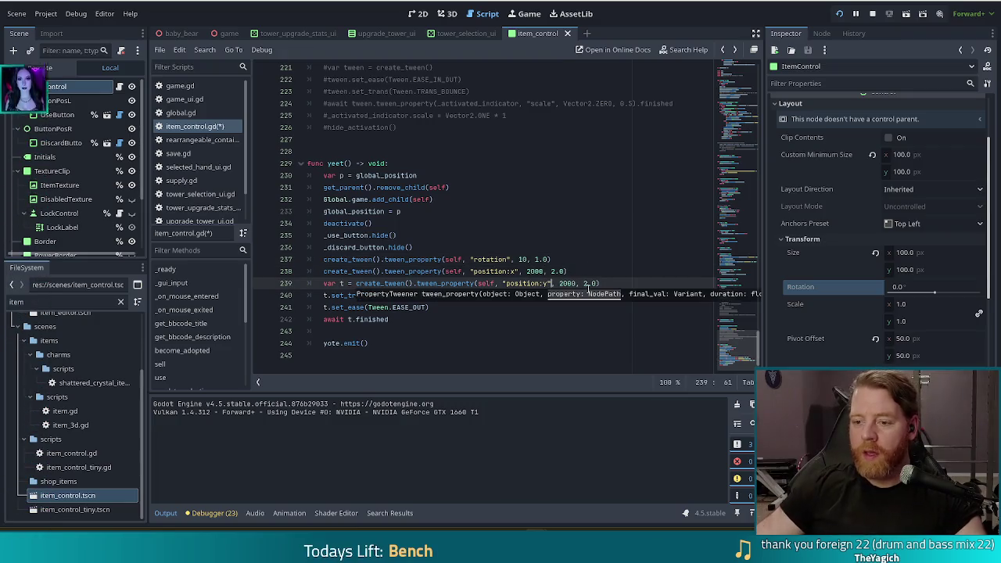
key(ctrl+shift+Right)
text(ran)
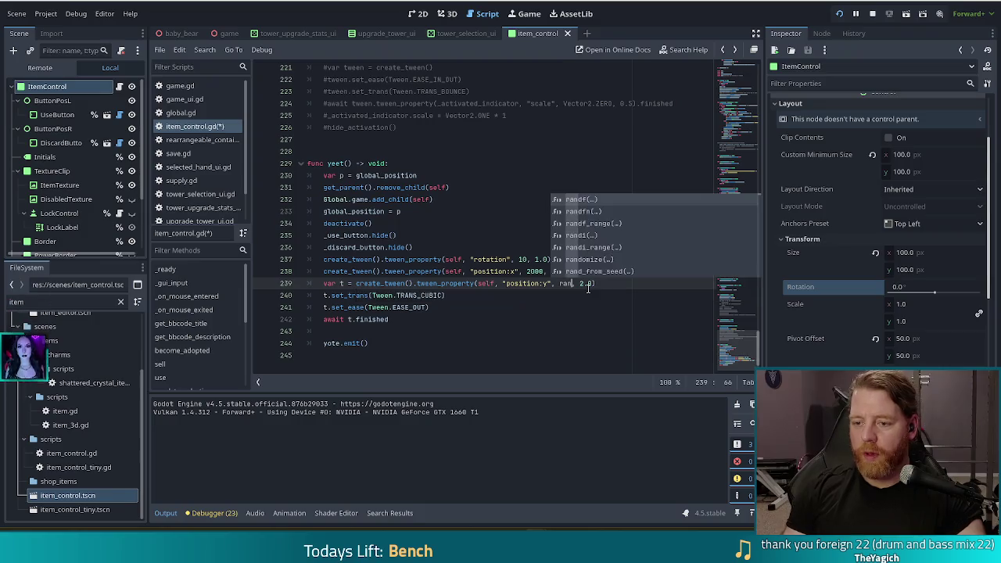
key(Down)
key(Down)
key(Return)
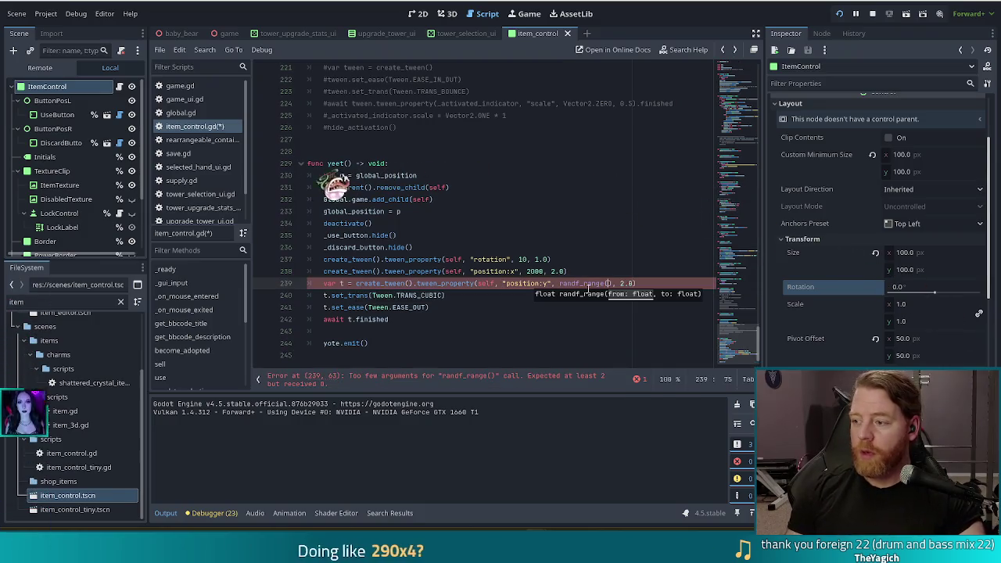
text(-600, 600)
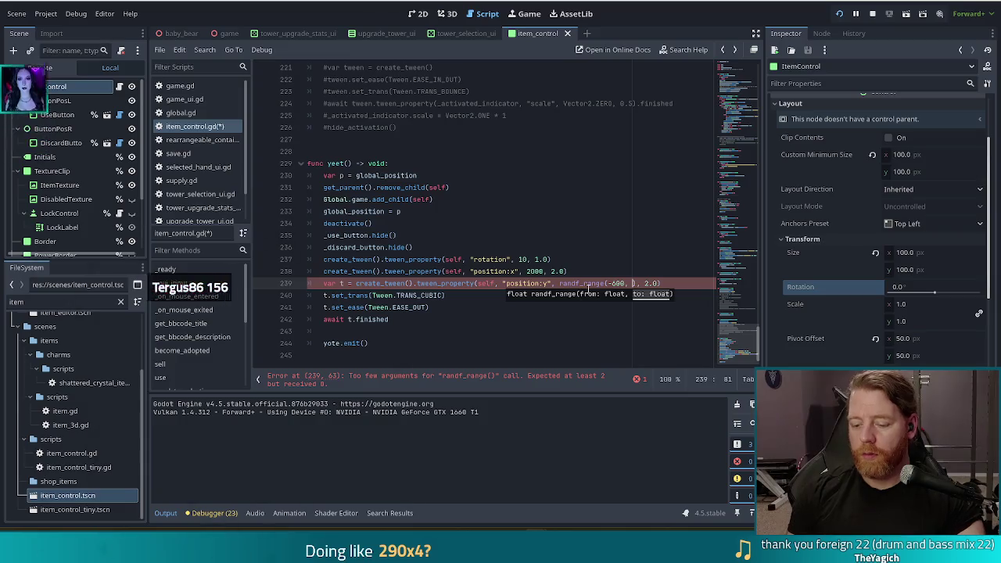
text())
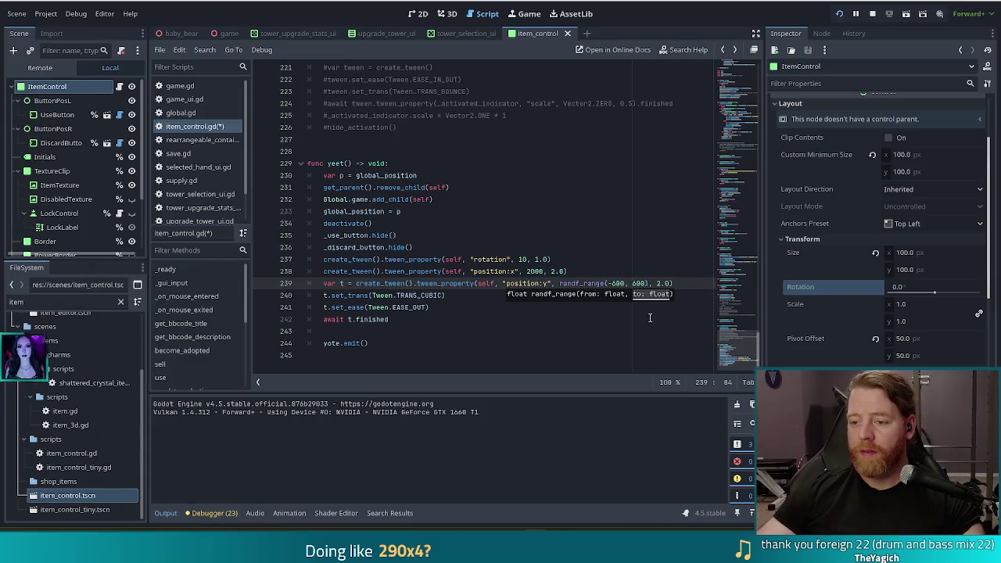
click(651, 283)
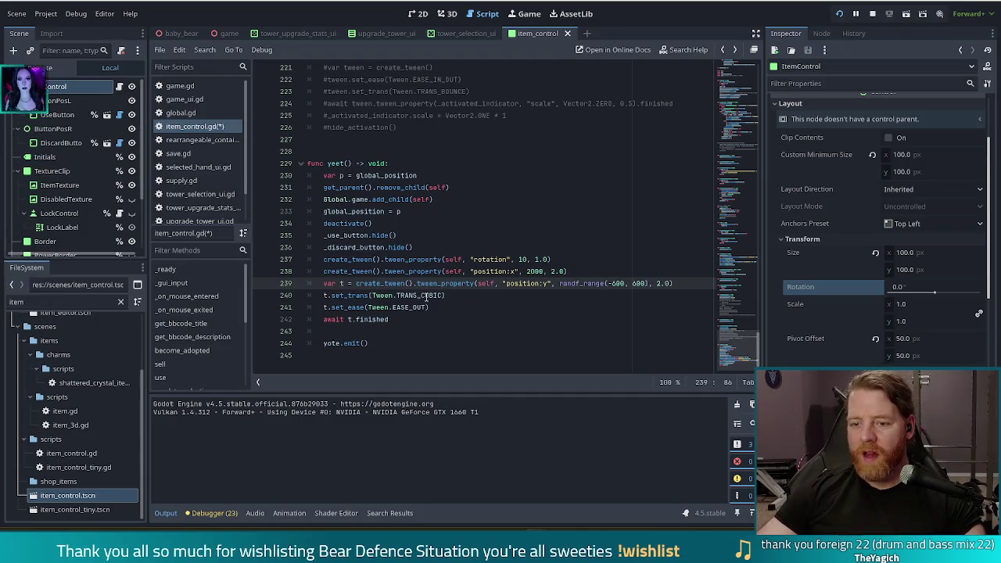
Switch the vertical tween's transition from TRANS_CUBIC to TRANS_SINE
click(492, 294)
key(BackSpace)
key(BackSpace)
text(SINE)
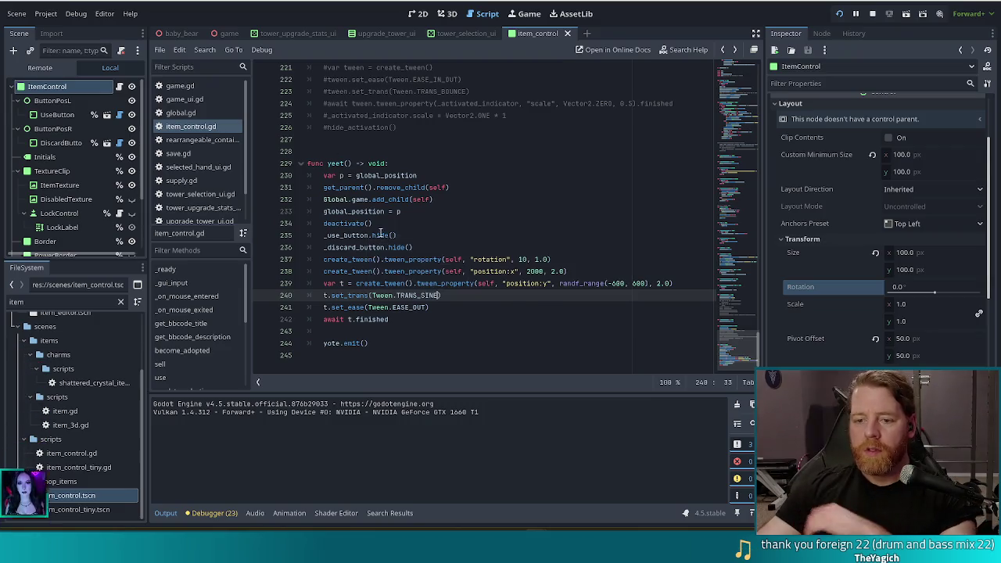
text(INE)
click(383, 223)
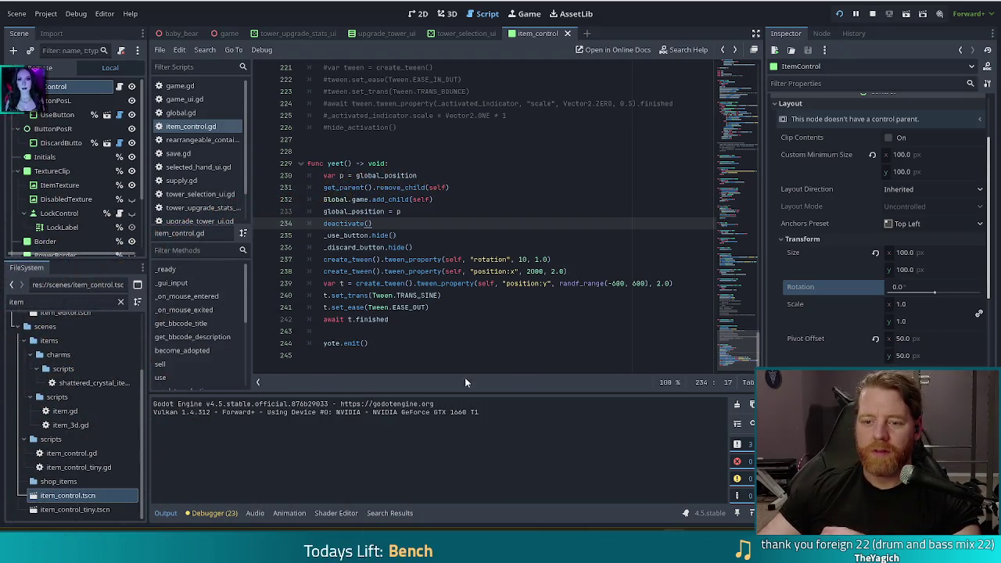
Set the rotation tween duration to 2.0, save the script and run the game
click(539, 283)
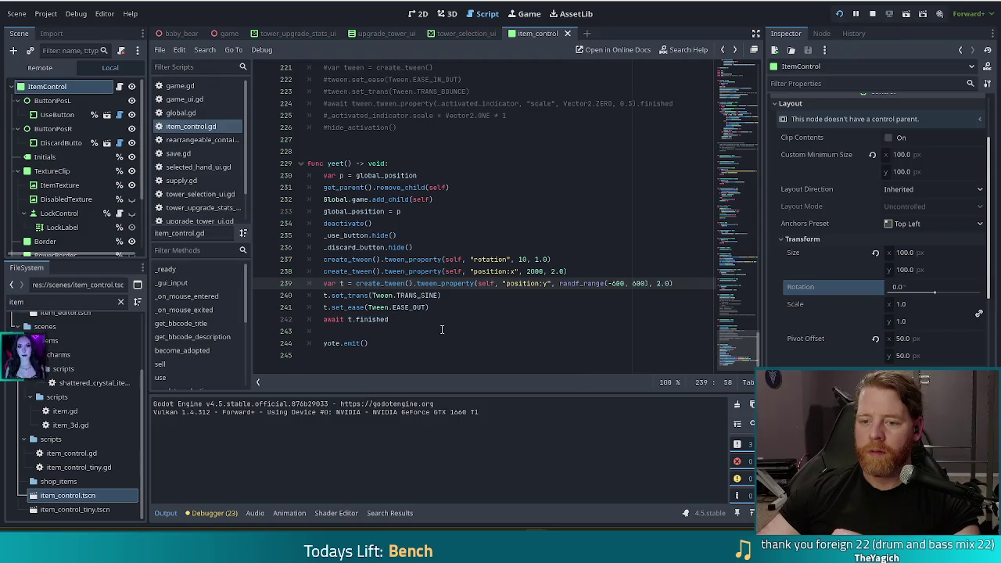
click(539, 259)
key(BackSpace)
text(2)
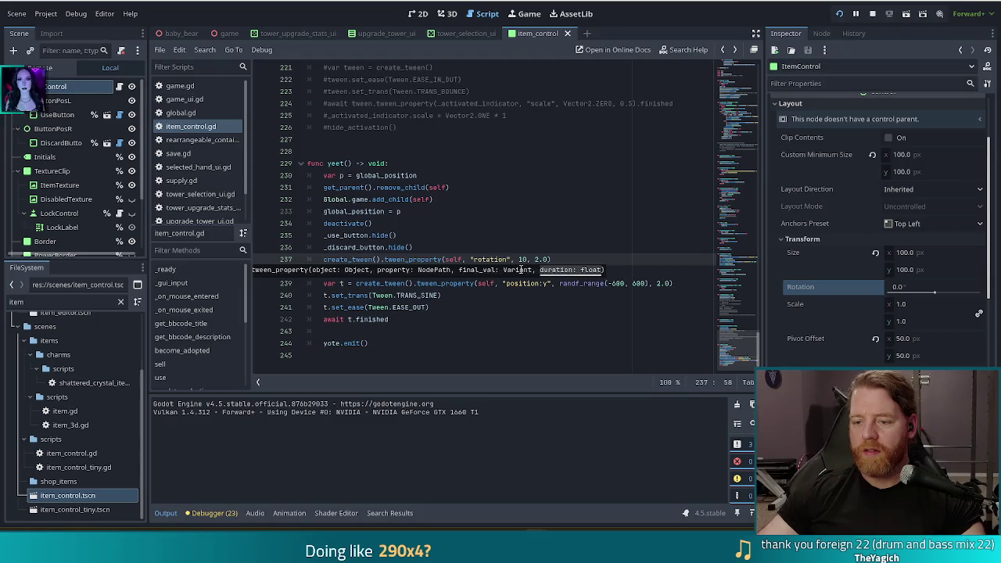
key(Up)
key(ctrl+s)
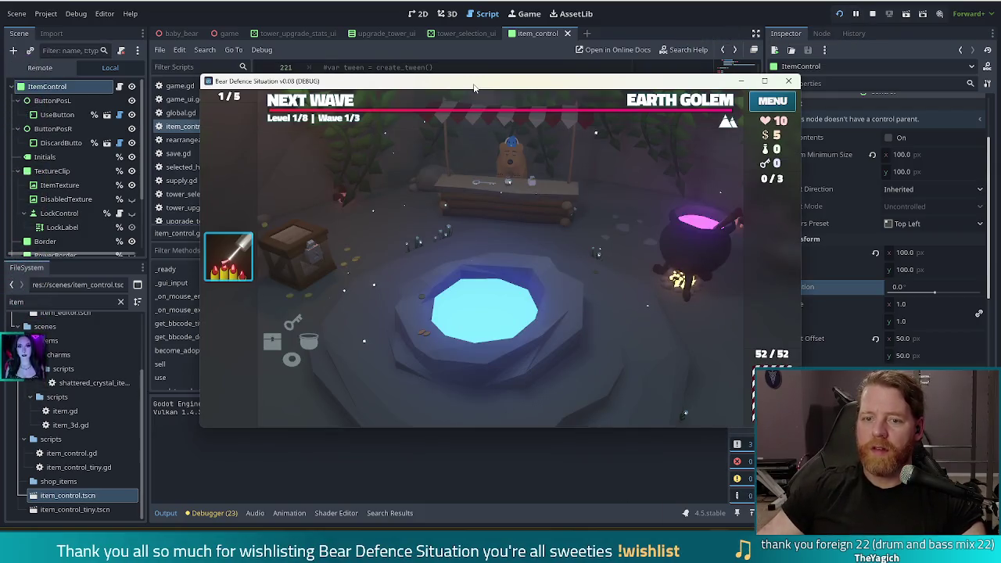
Discard an item card with its red X so it flies off, then stop the game
mouse_move(260, 287)
click(284, 273)
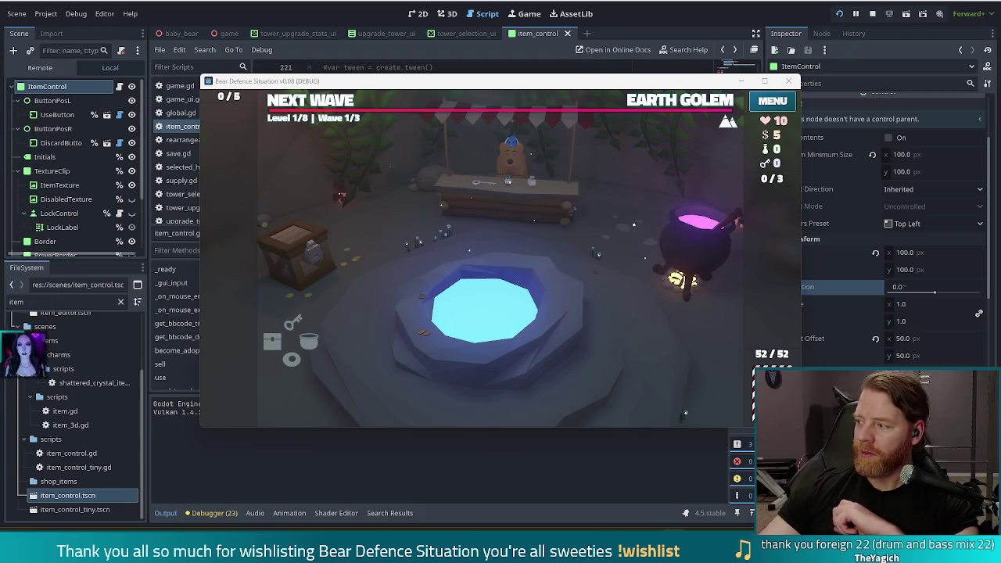
drag(480, 85, 435, 78)
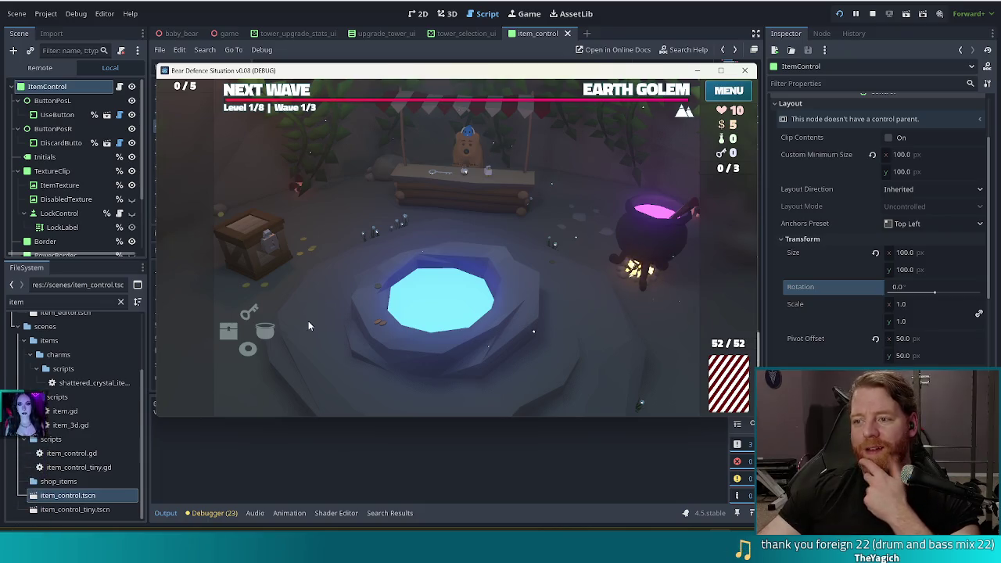
key(F8)
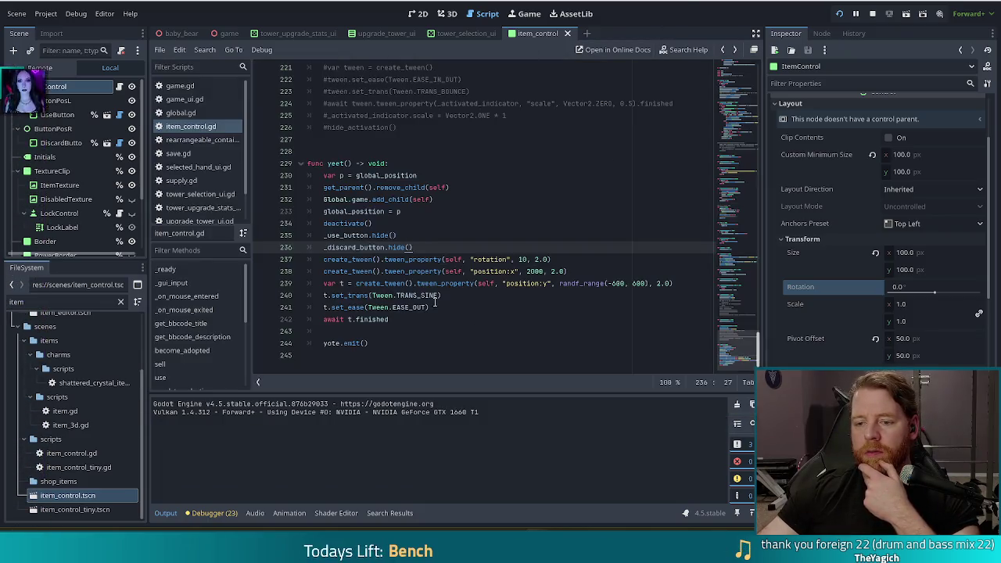
Delete the t.set_trans sine and t.set_ease lines below the position:y tween
click(453, 295)
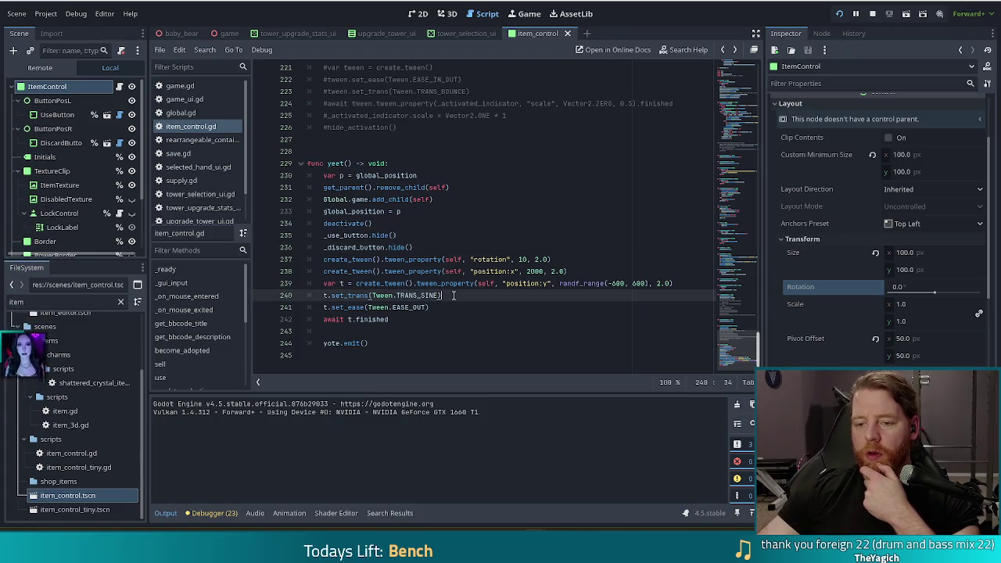
click(439, 295)
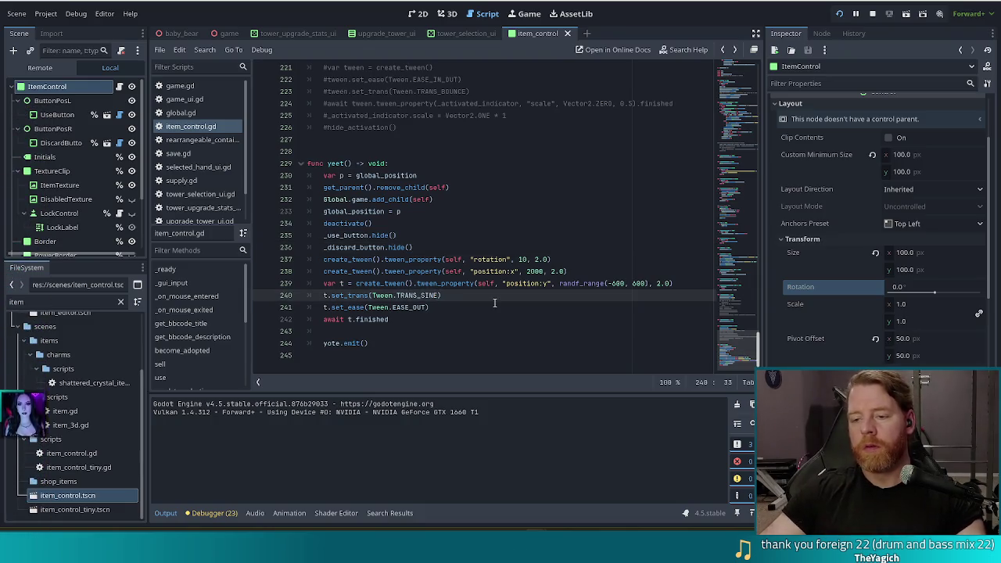
drag(430, 307, 670, 288)
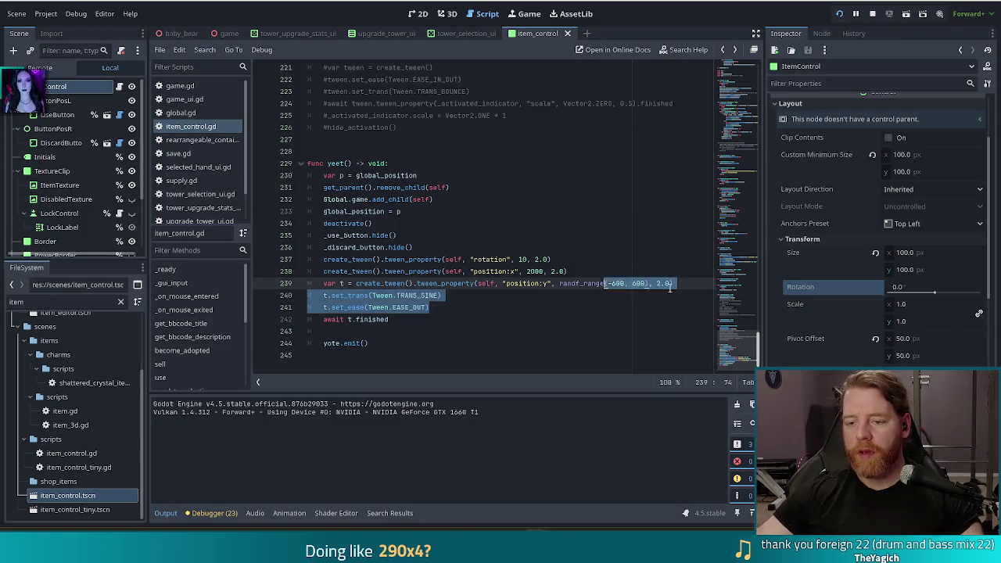
key(BackSpace)
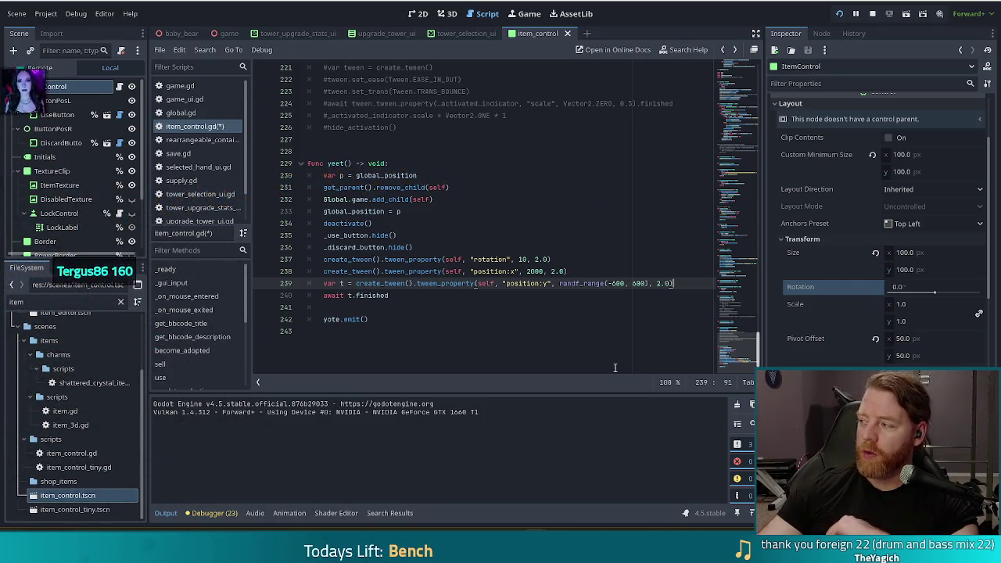
click(619, 295)
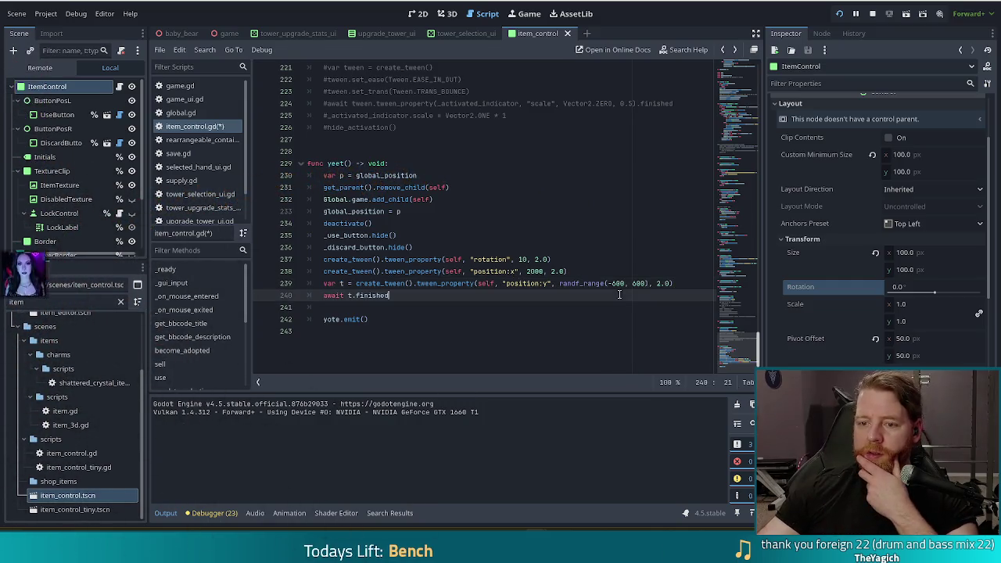
click(684, 282)
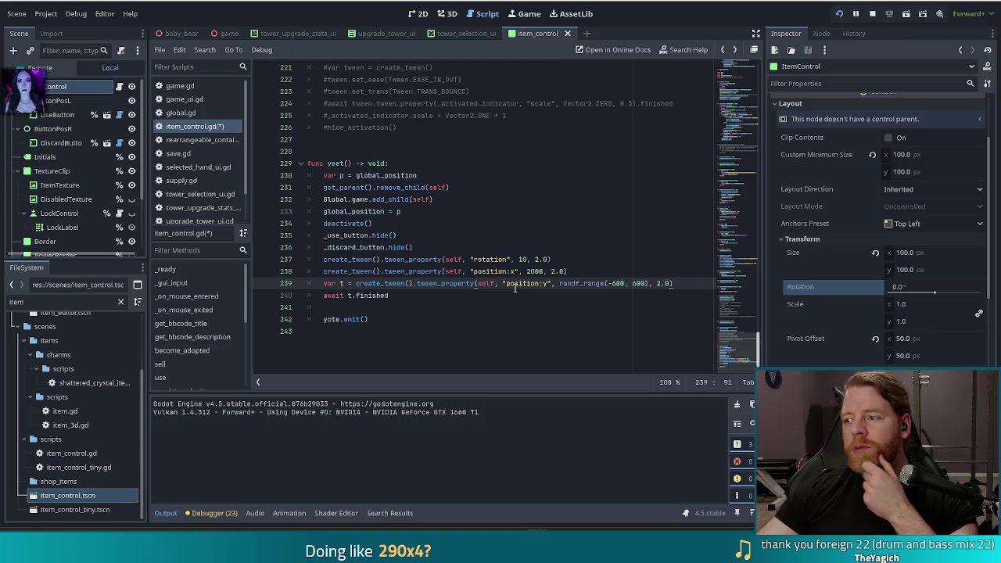
click(547, 272)
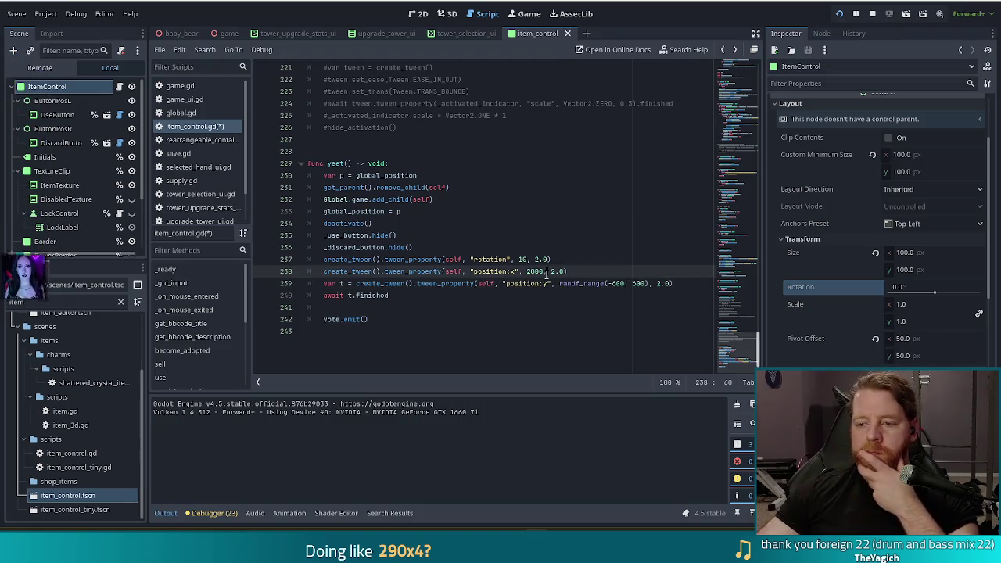
click(678, 284)
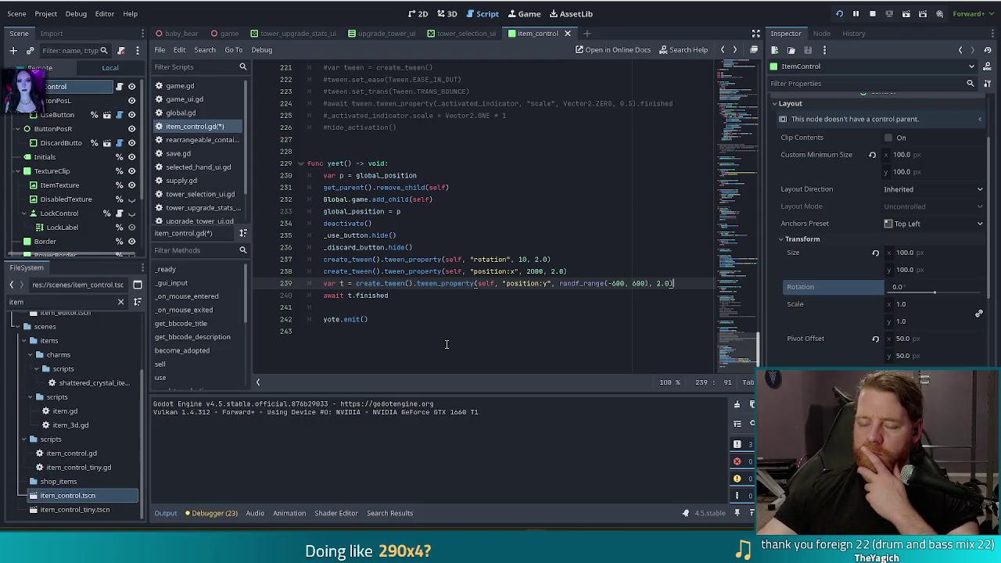
click(521, 284)
scroll(516, 289, up, 10)
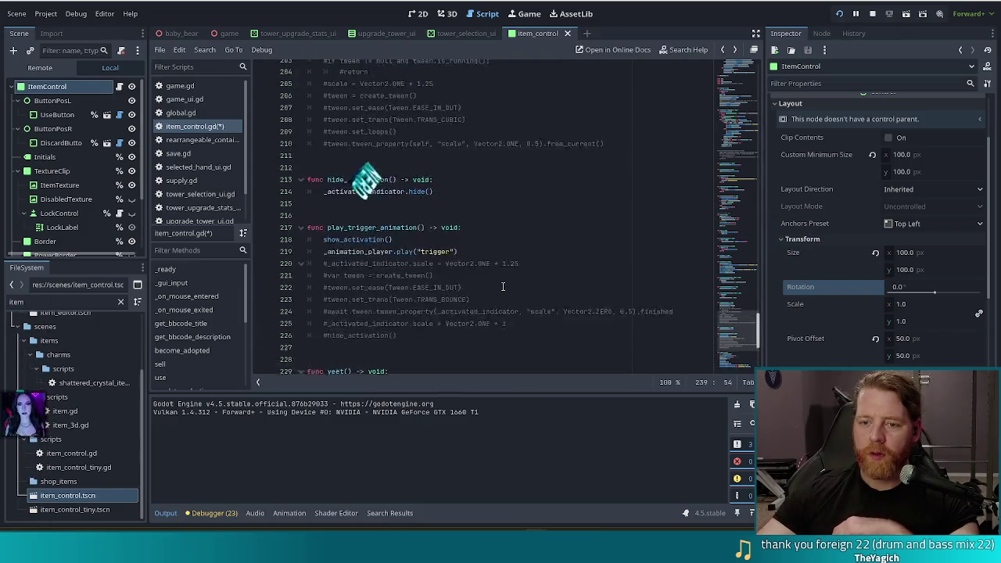
scroll(503, 286, up, 8)
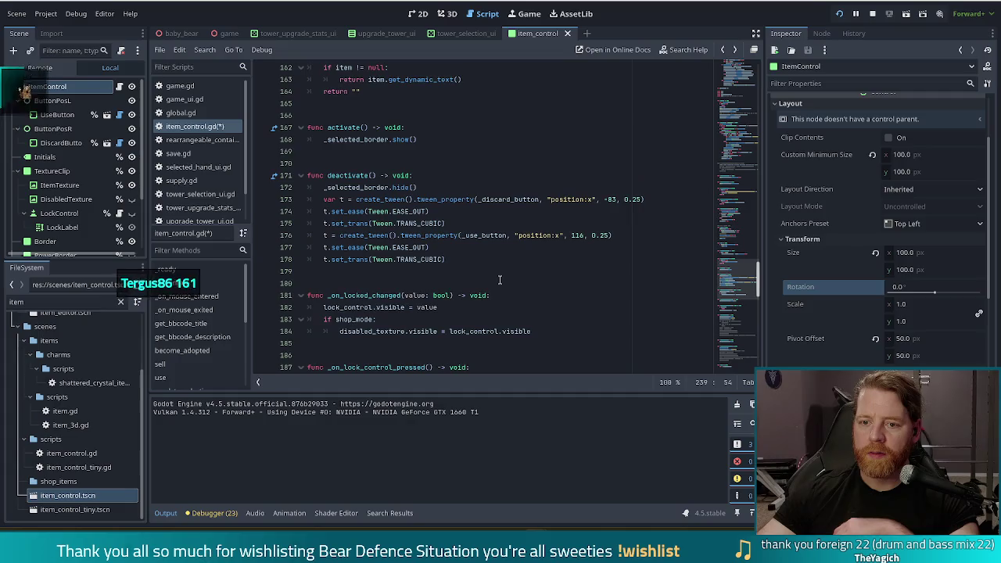
scroll(496, 271, down, 18)
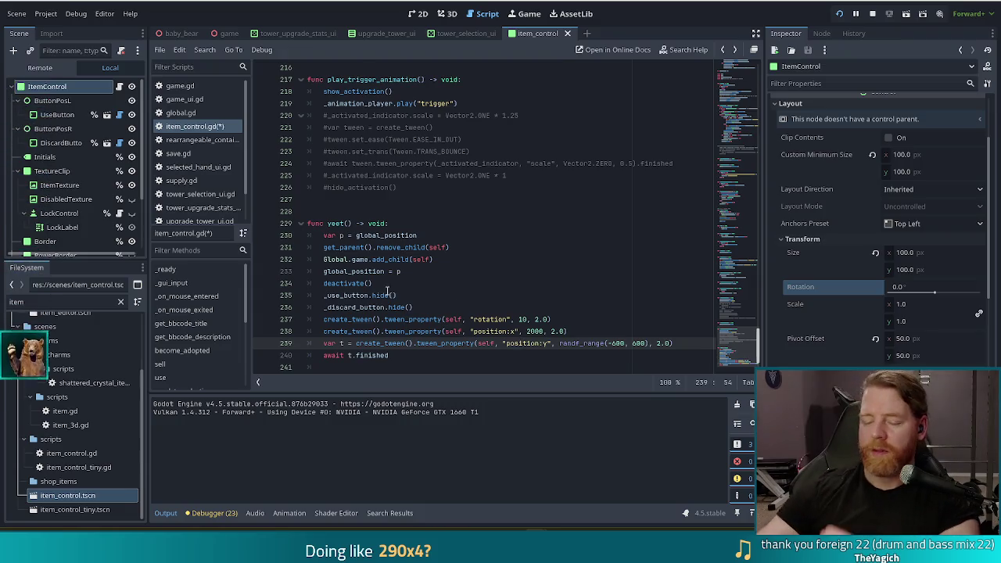
click(389, 355)
key(Return)
key(Return)
text(yote.emit())
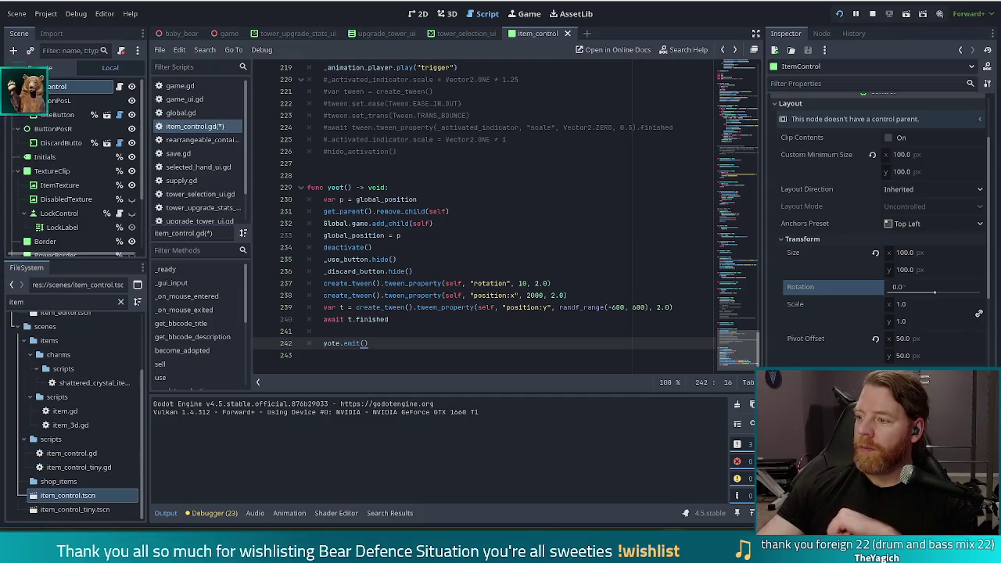
Comment out lines 237–242 of yeet(): the three tweens, the await and yote.emit()
click(443, 283)
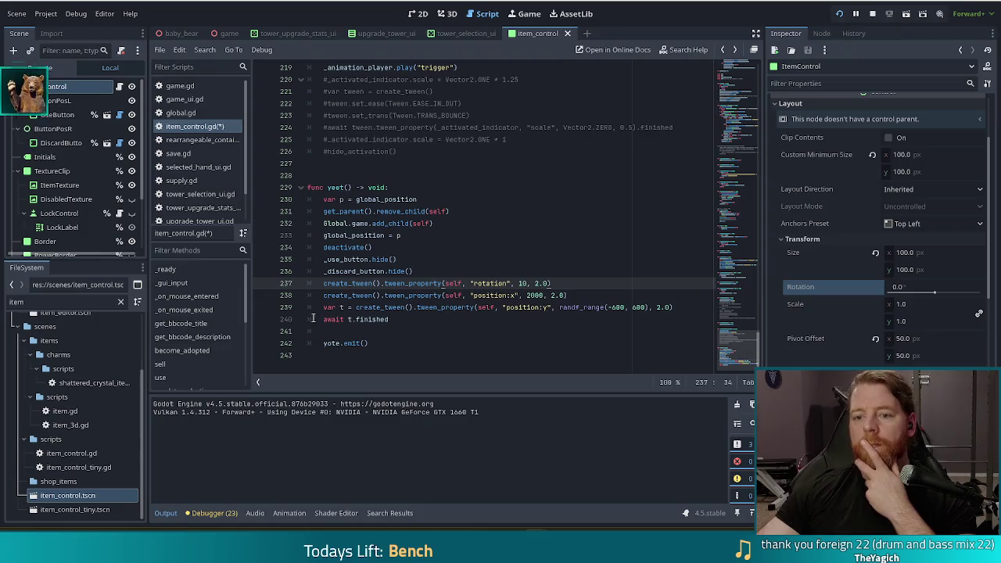
click(409, 238)
click(401, 249)
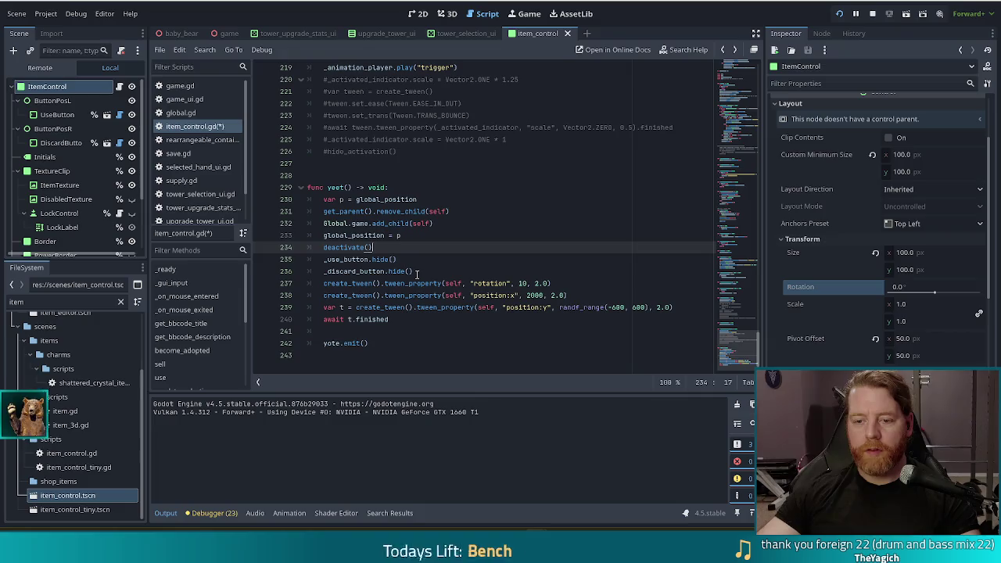
click(469, 271)
drag(678, 307, 677, 285)
mouse_move(375, 284)
mouse_down()
mouse_move(407, 321)
mouse_move(391, 308)
mouse_move(375, 319)
mouse_up()
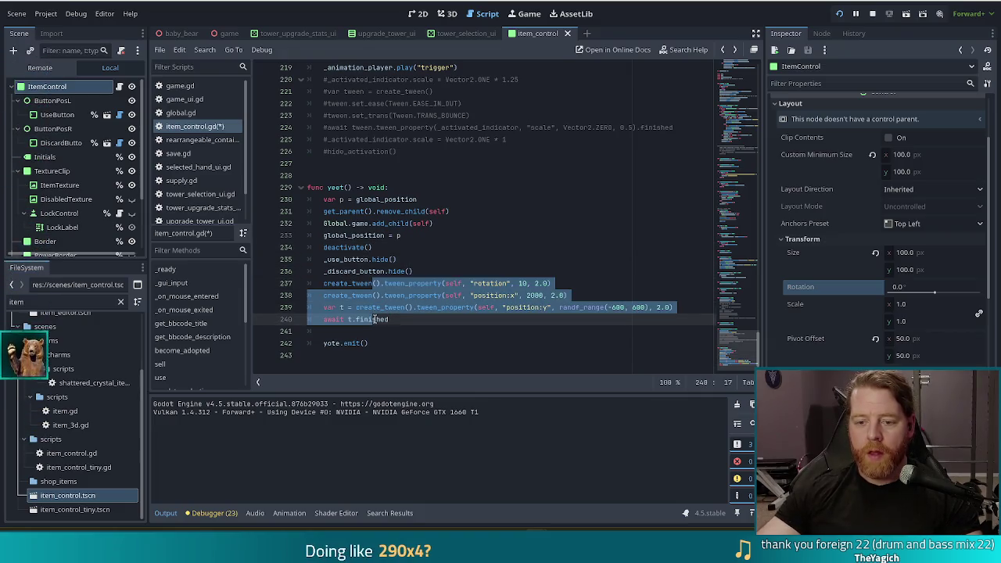
shift+click(379, 343)
key(ctrl+k)
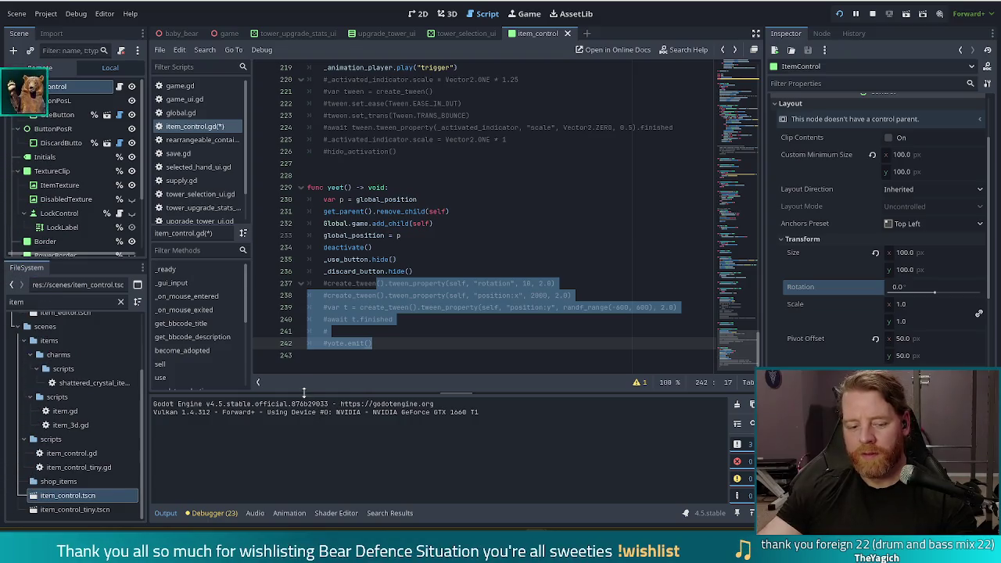
click(394, 327)
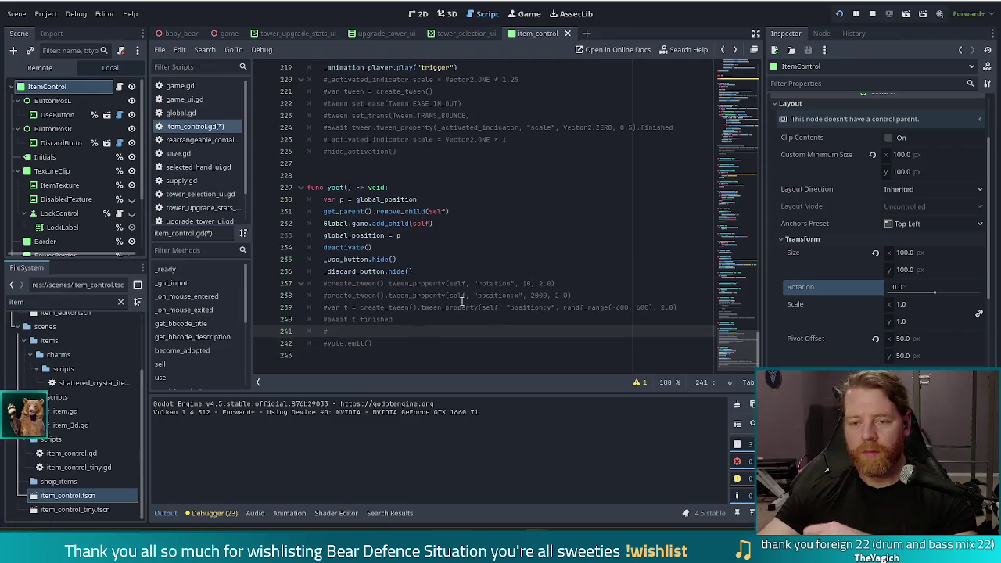
scroll(483, 313, up, 6)
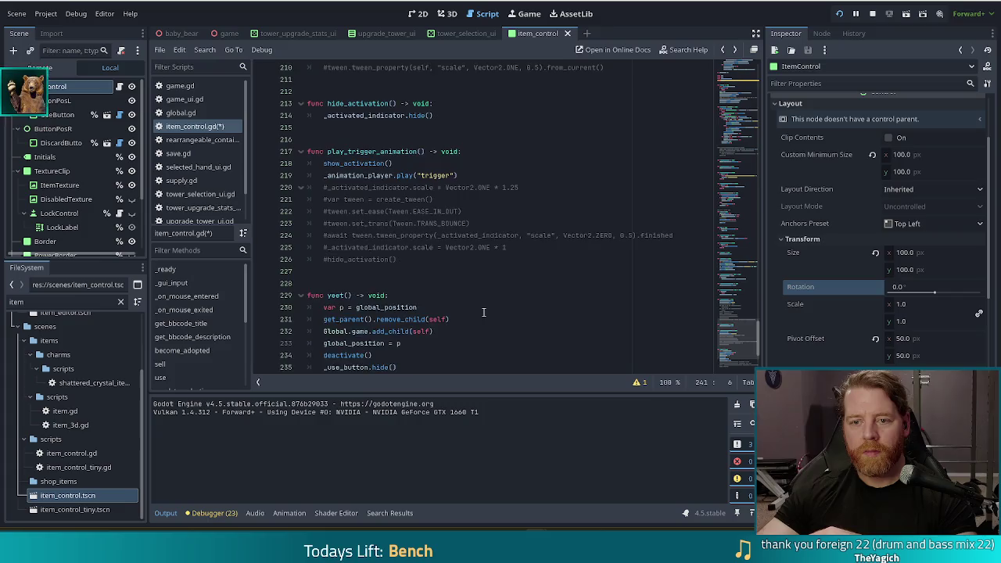
scroll(482, 312, up, 7)
scroll(483, 310, up, 10)
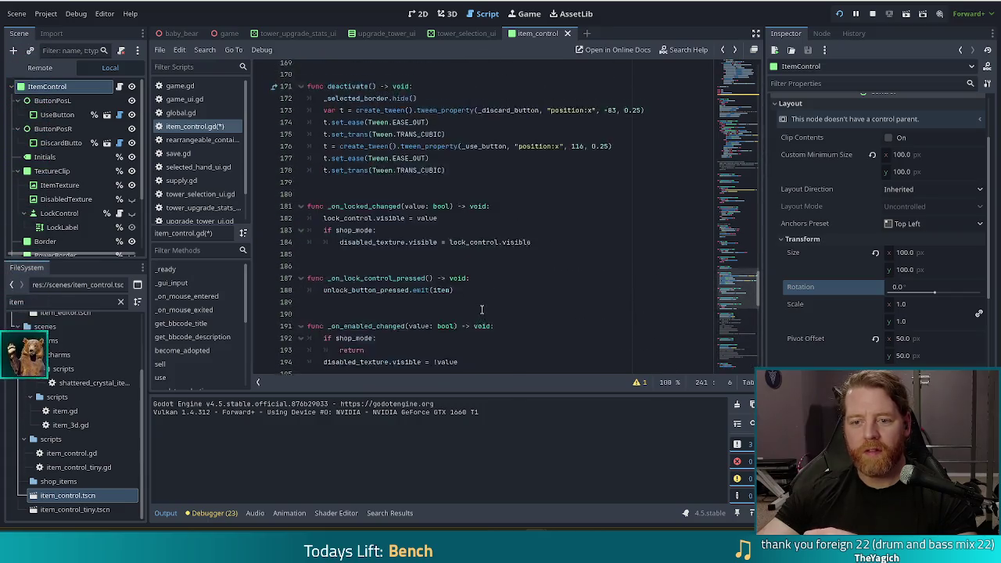
scroll(474, 305, down, 20)
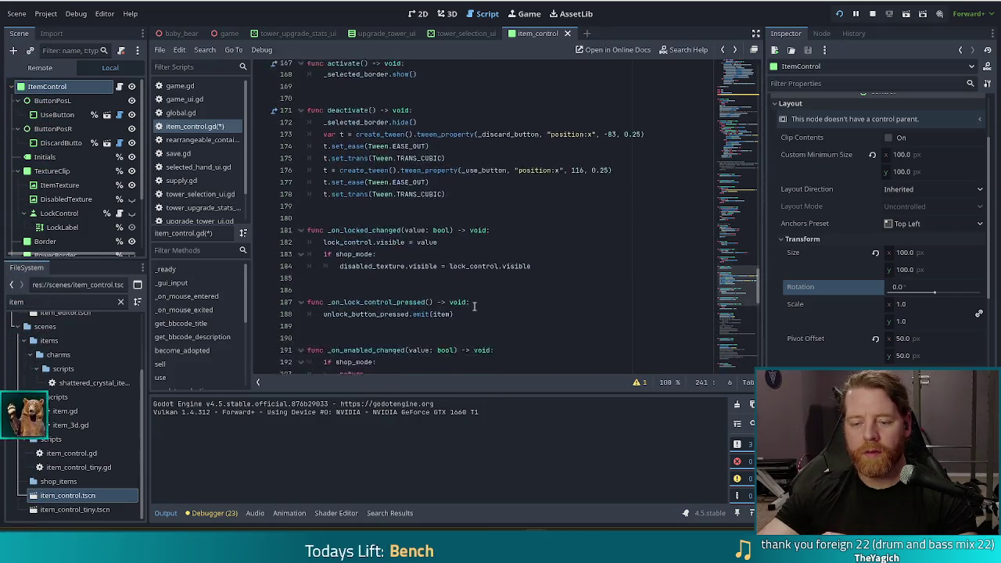
scroll(473, 306, down, 2)
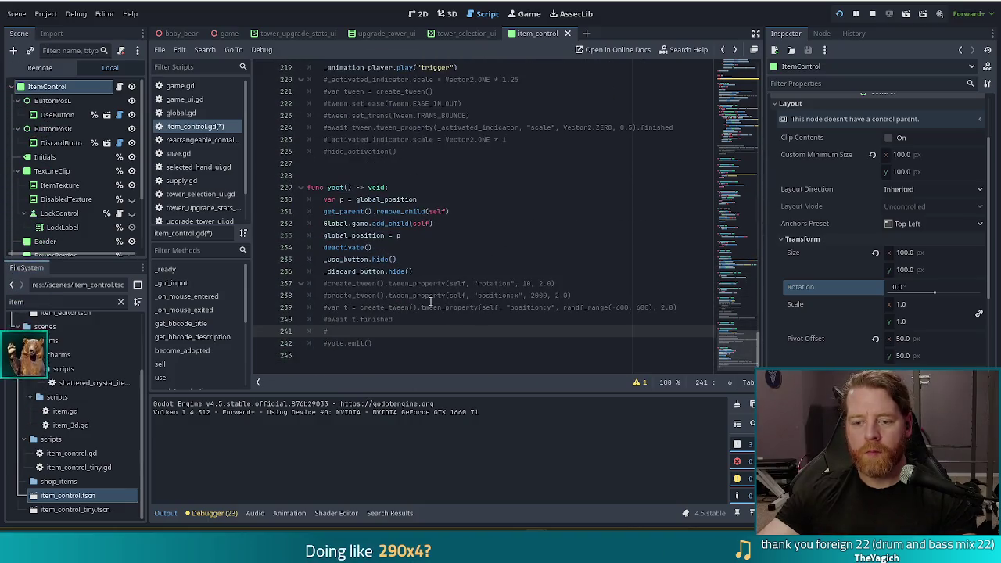
Add a func _physics_process(delta: float) -> void declaration after line 226, via autocomplete
click(411, 151)
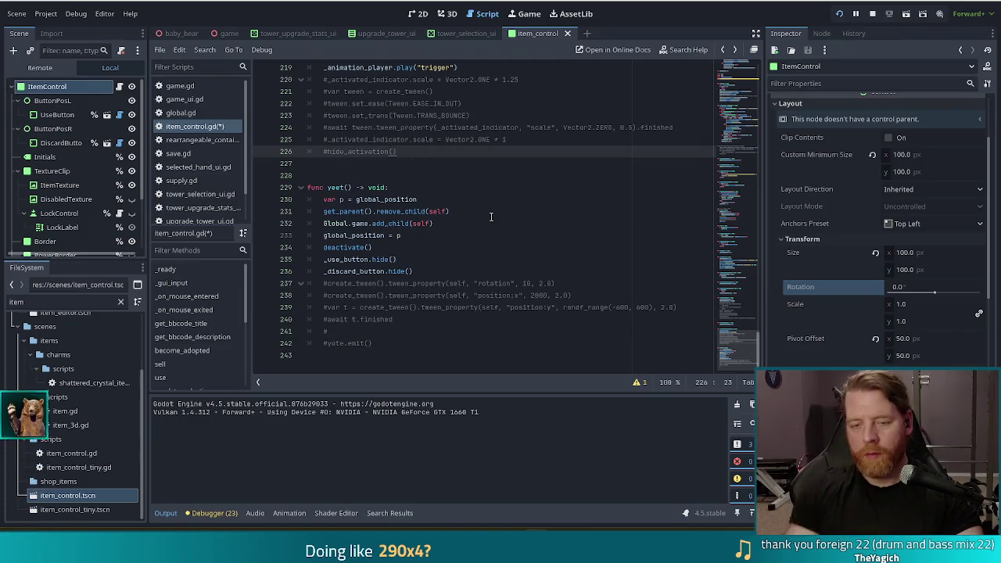
key(Return)
key(Return)
key(Return)
text(func )
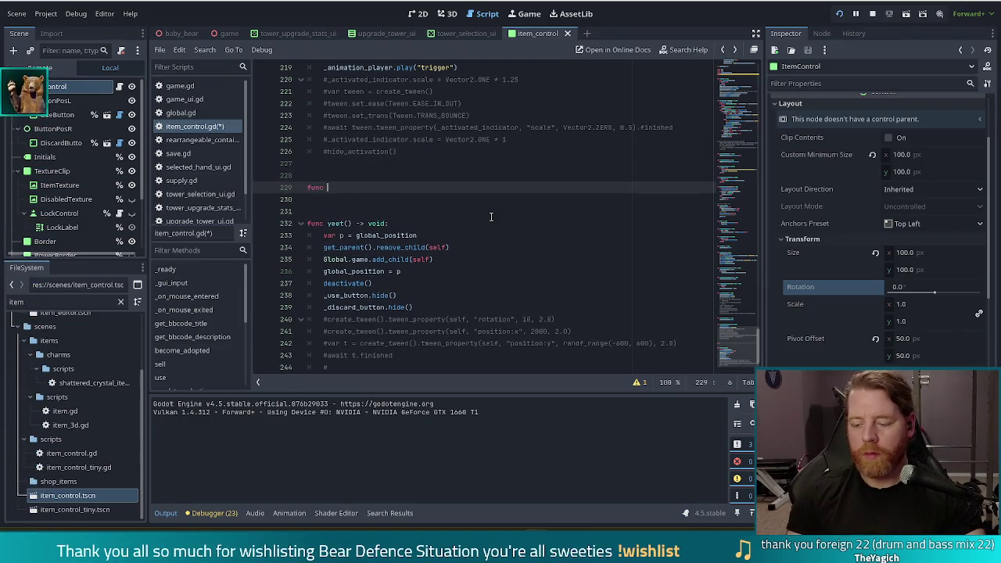
text(_phys)
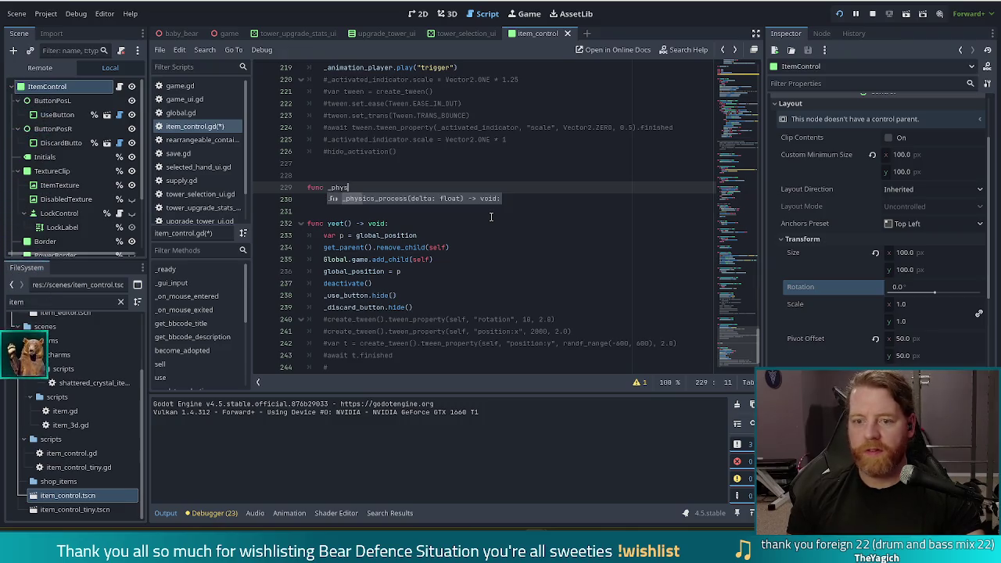
key(Return)
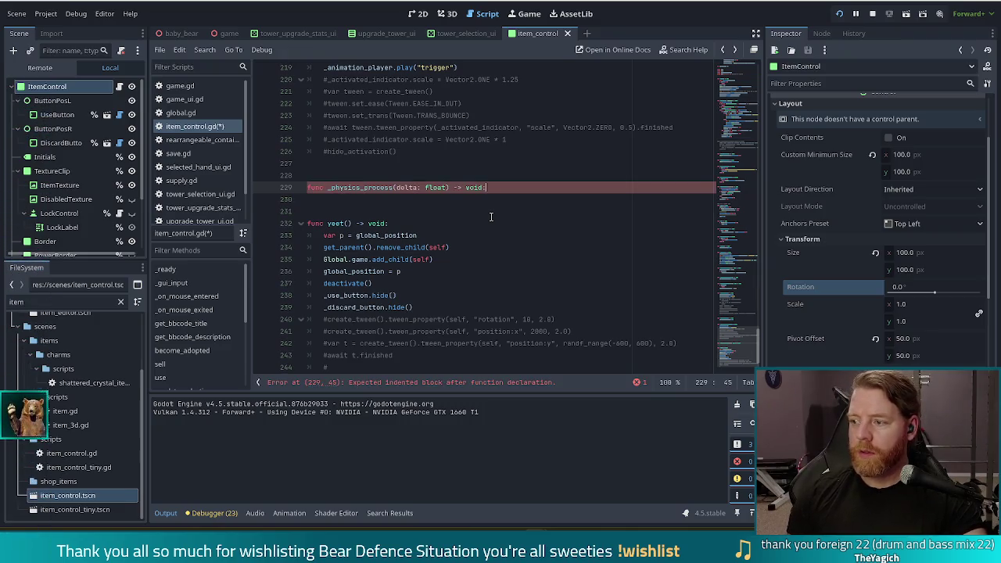
key(Return)
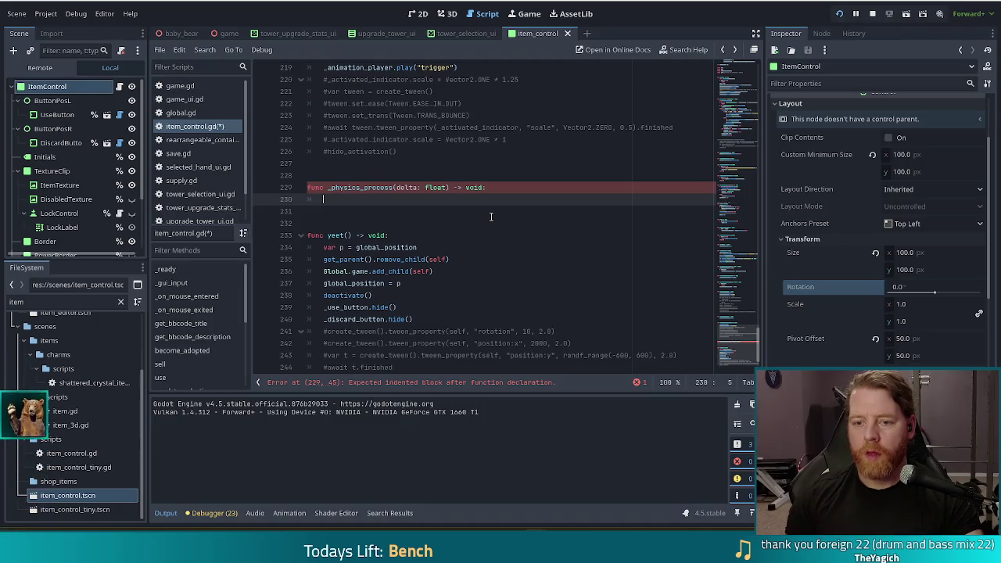
Add 'var is_yeeting := false' on a new line under yeet_gravity and save the script
scroll(496, 227, down, 2)
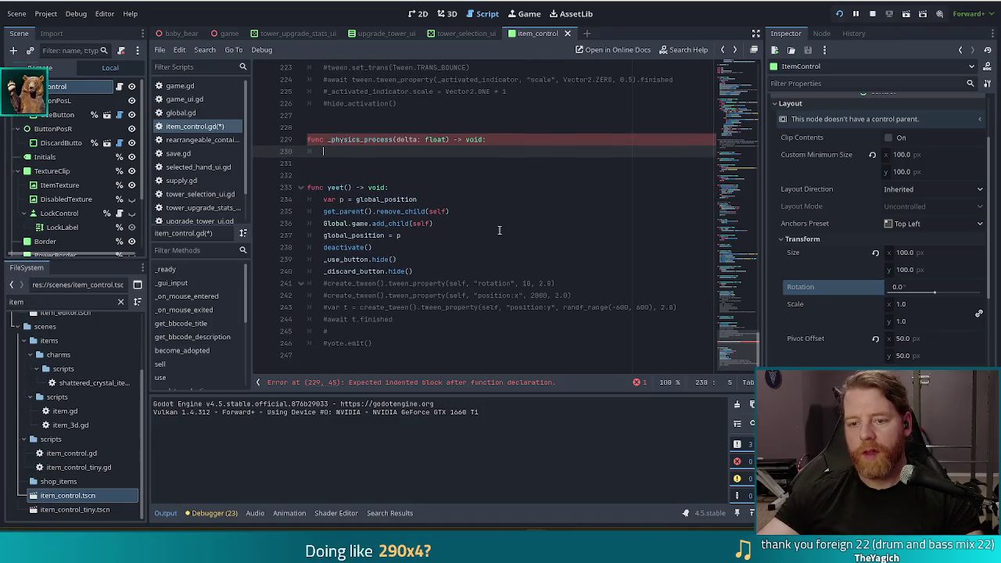
drag(736, 319, 741, 68)
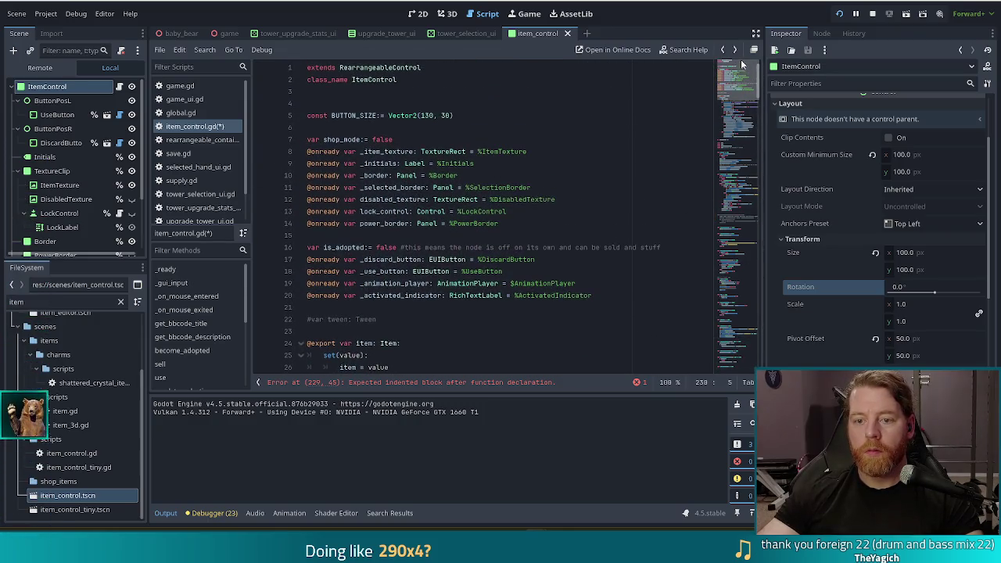
scroll(317, 270, down, 13)
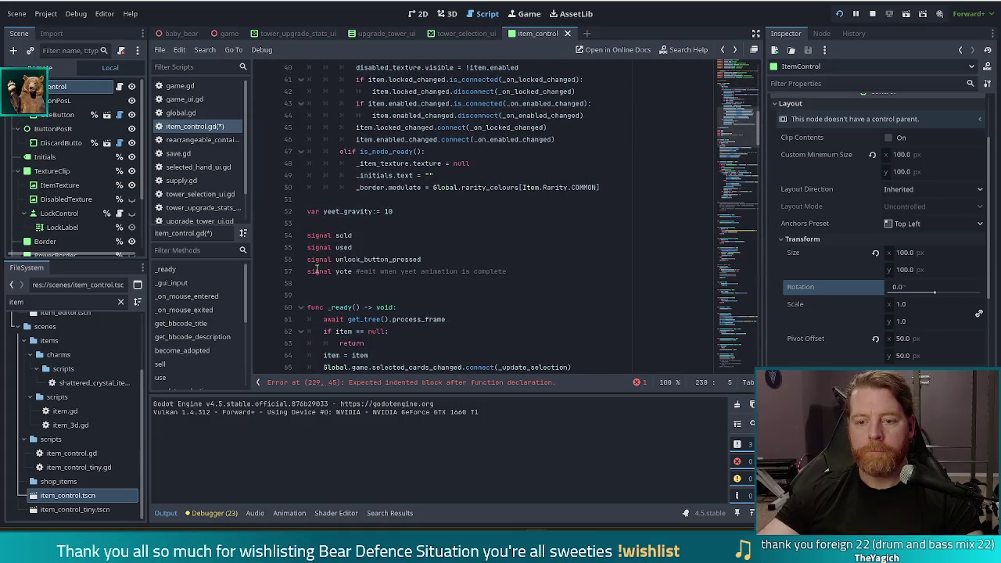
click(429, 258)
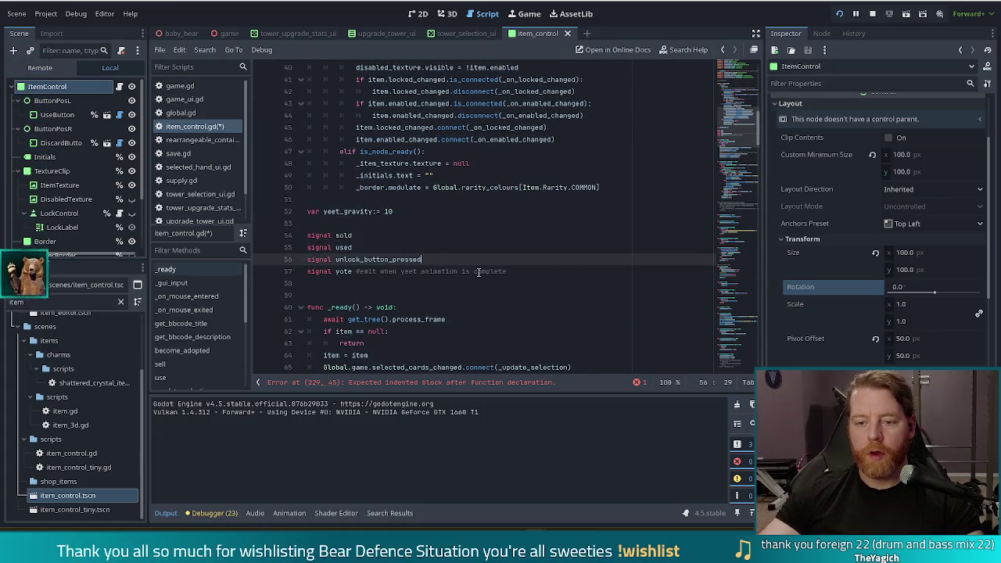
click(407, 211)
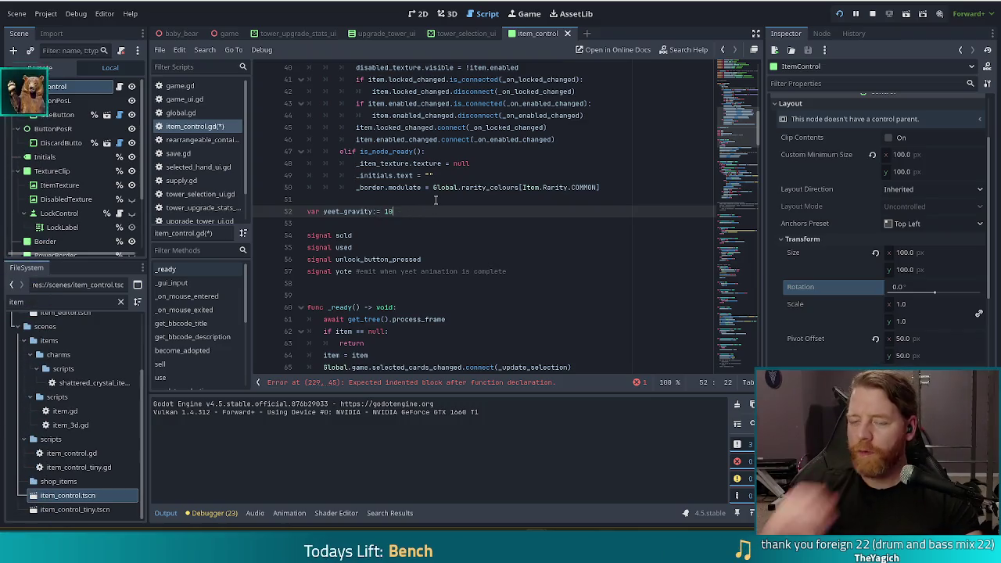
key(Return)
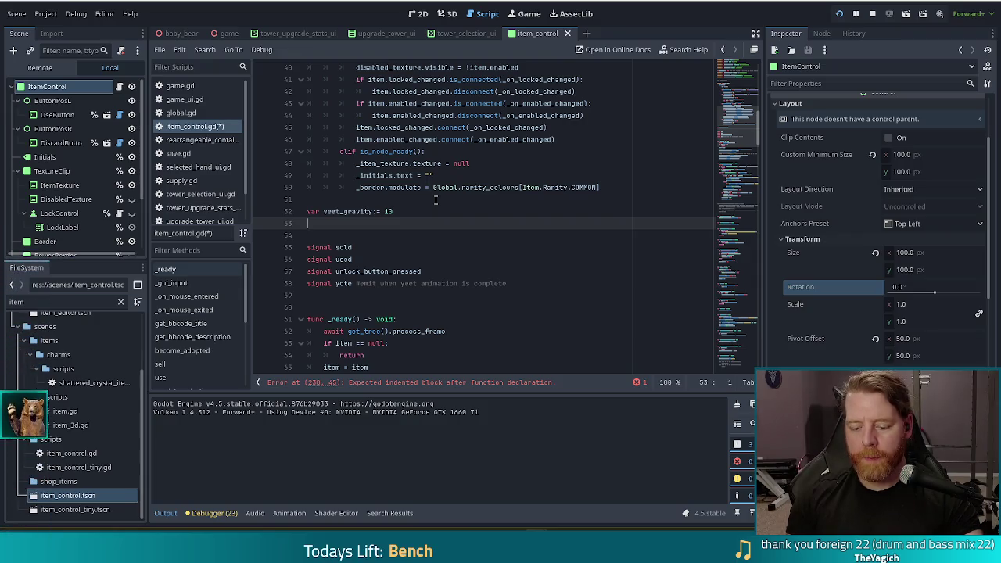
text(var is_yee)
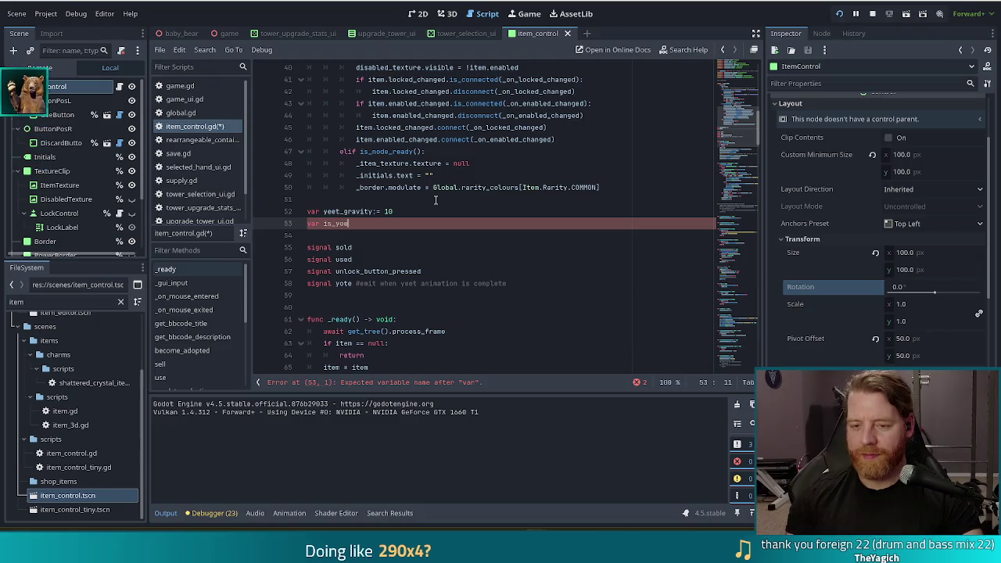
text(ting:= false)
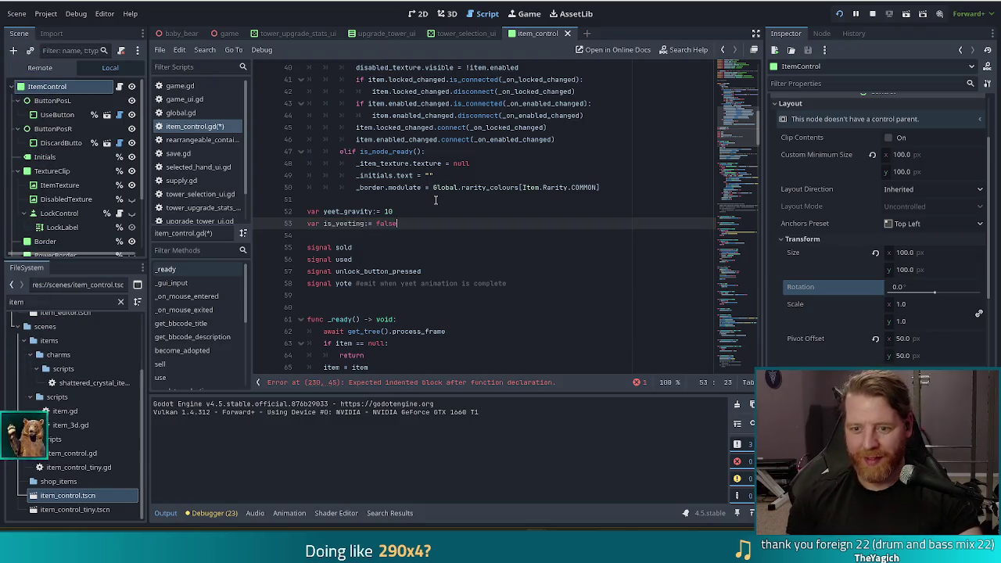
key(ctrl+s)
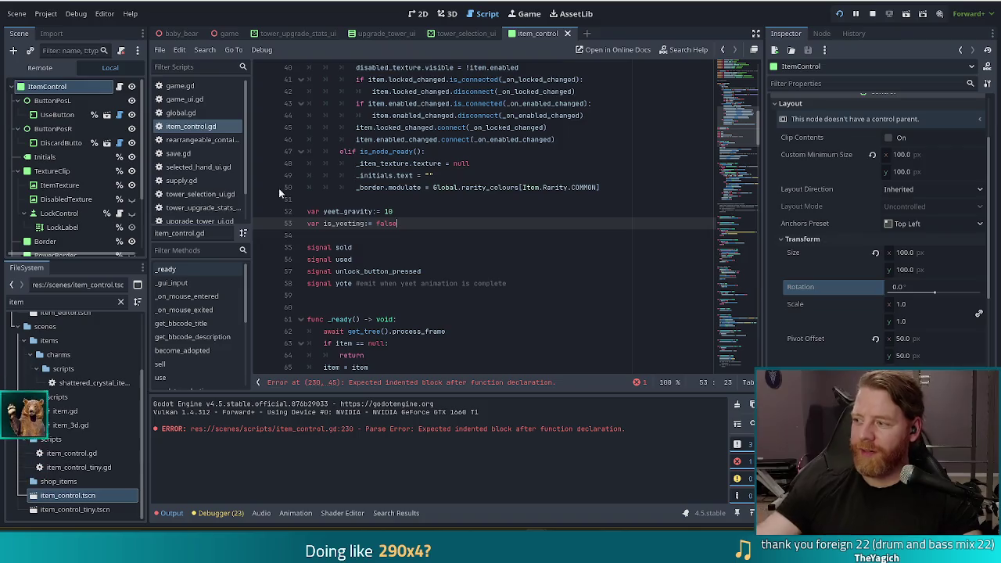
scroll(461, 219, down, 4)
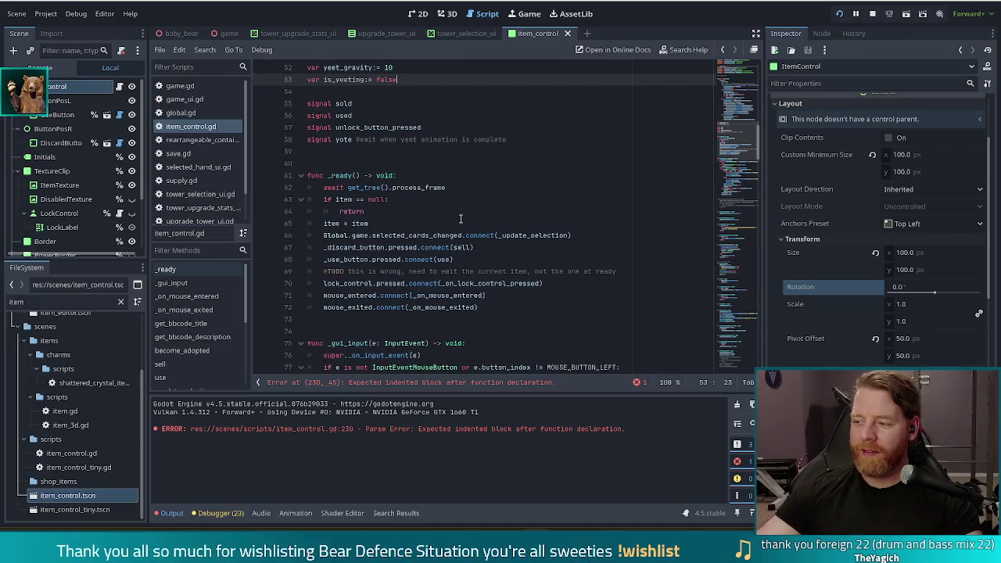
scroll(442, 243, down, 15)
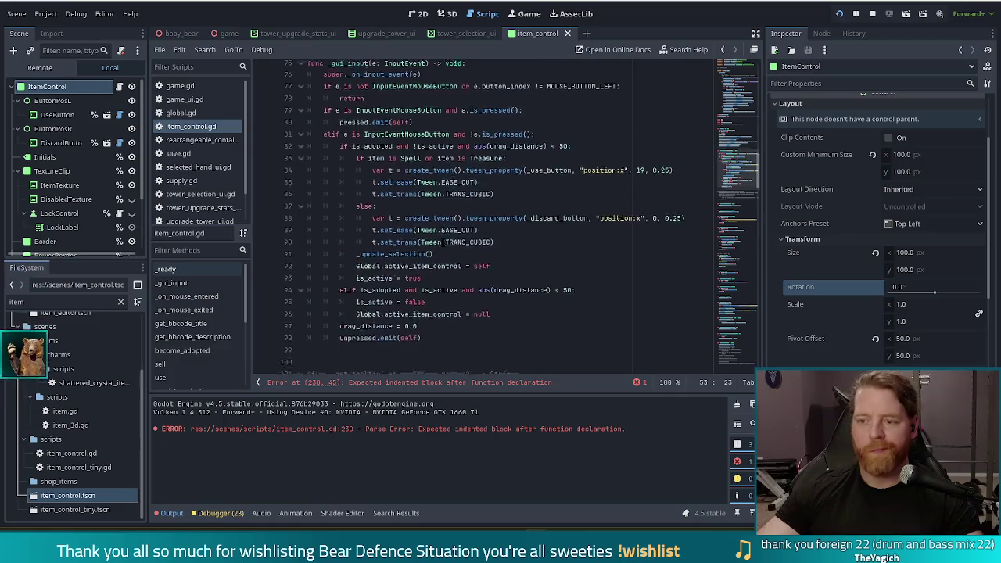
click(739, 352)
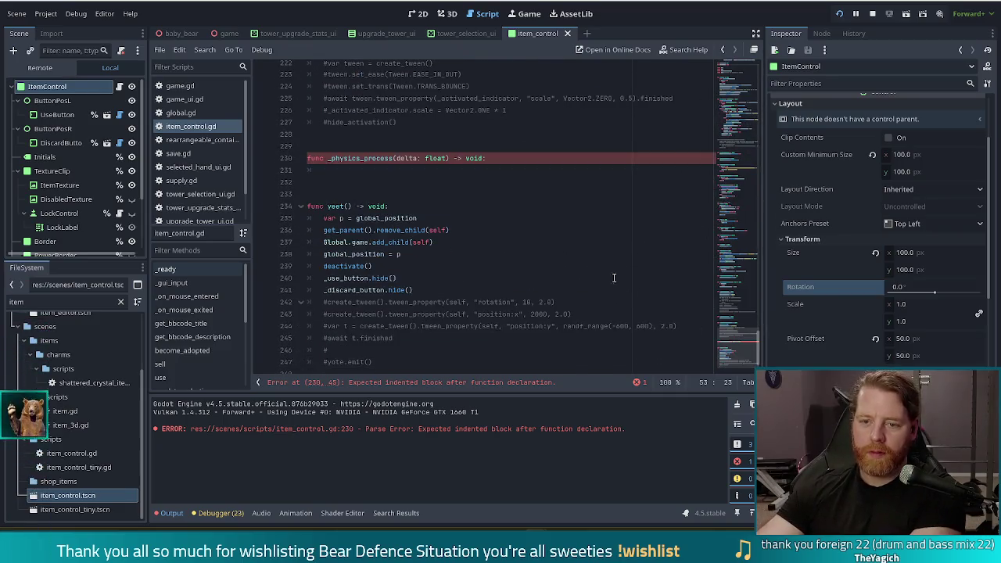
click(383, 171)
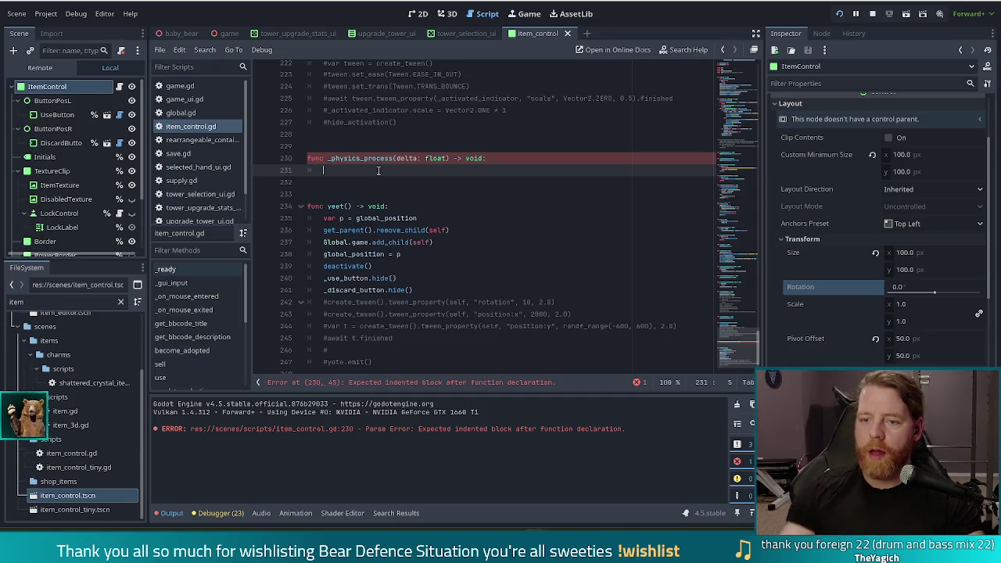
drag(397, 158, 417, 158)
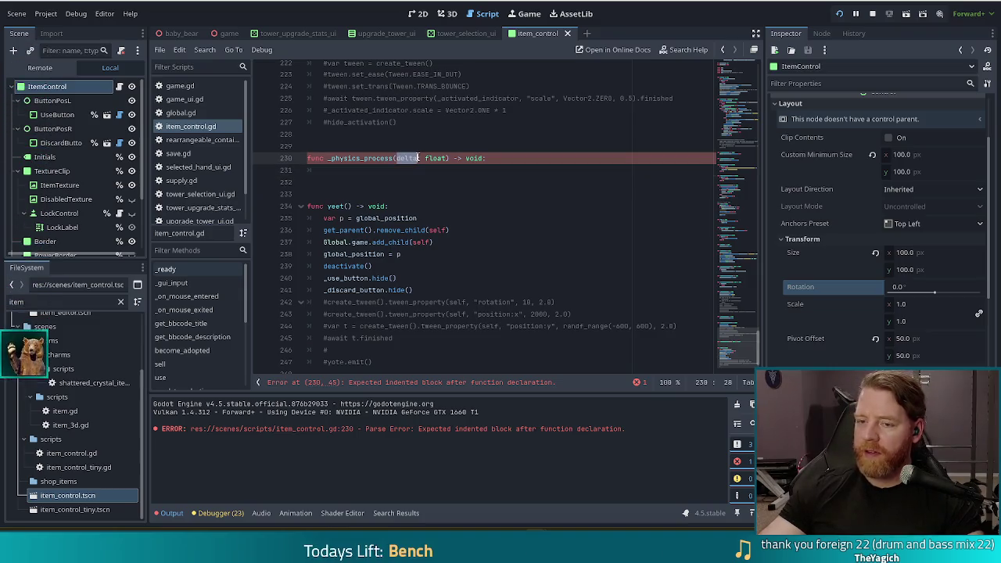
click(474, 158)
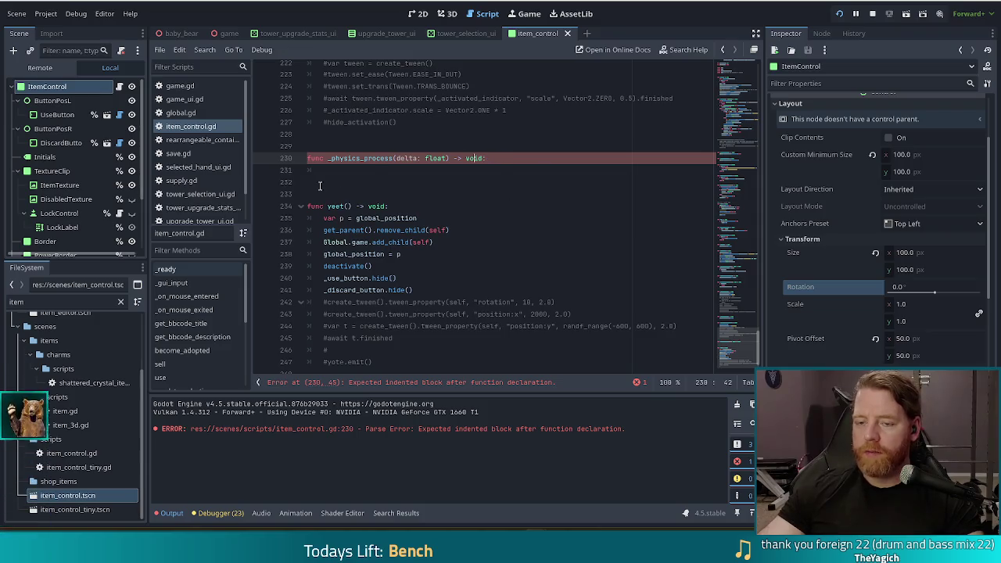
click(442, 169)
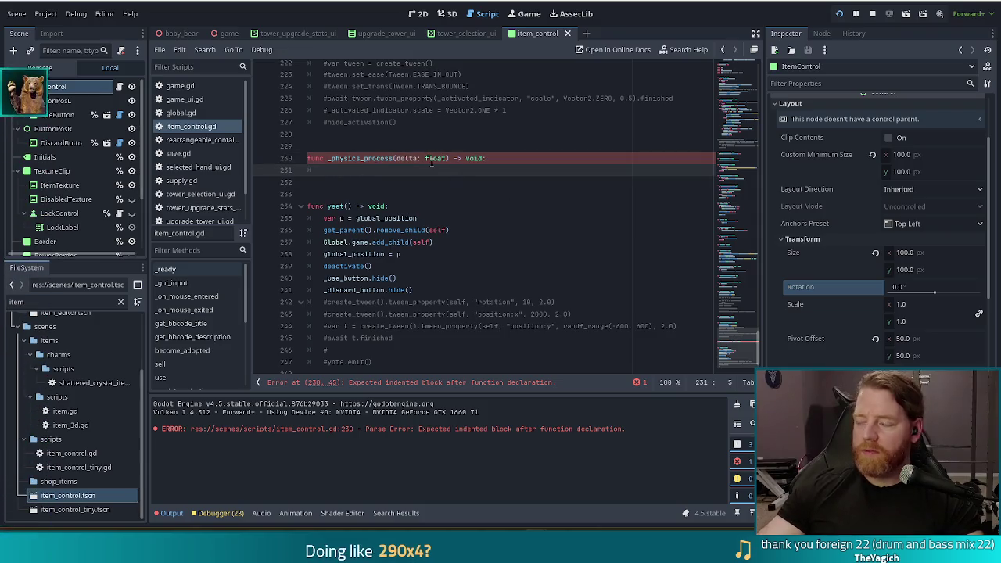
mouse_move(431, 162)
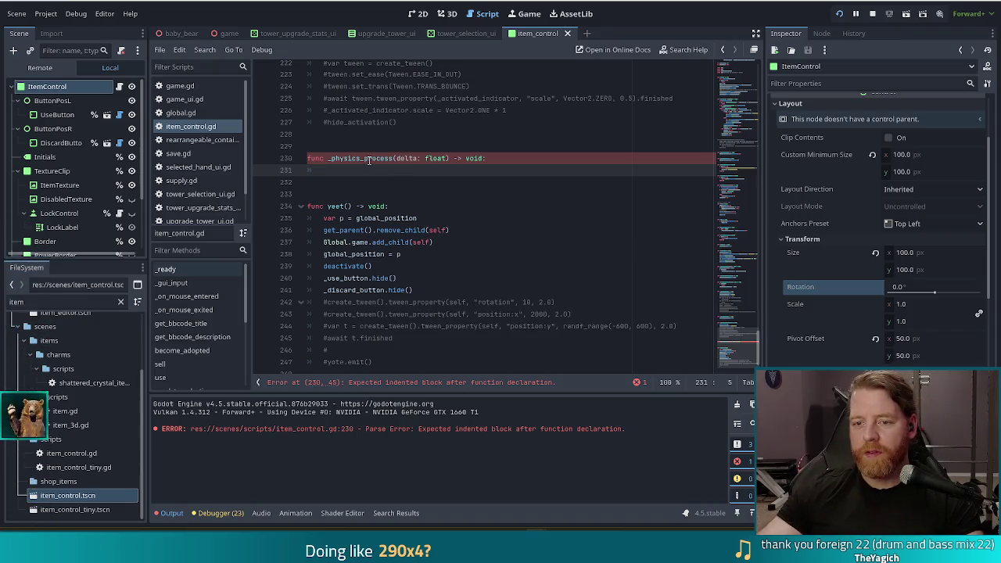
drag(377, 158, 449, 158)
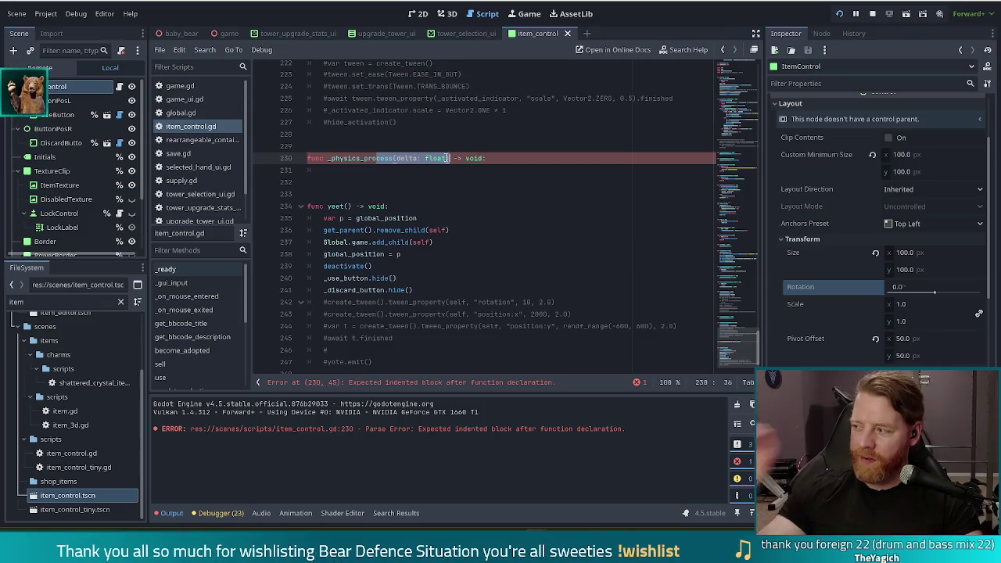
mouse_move(448, 158)
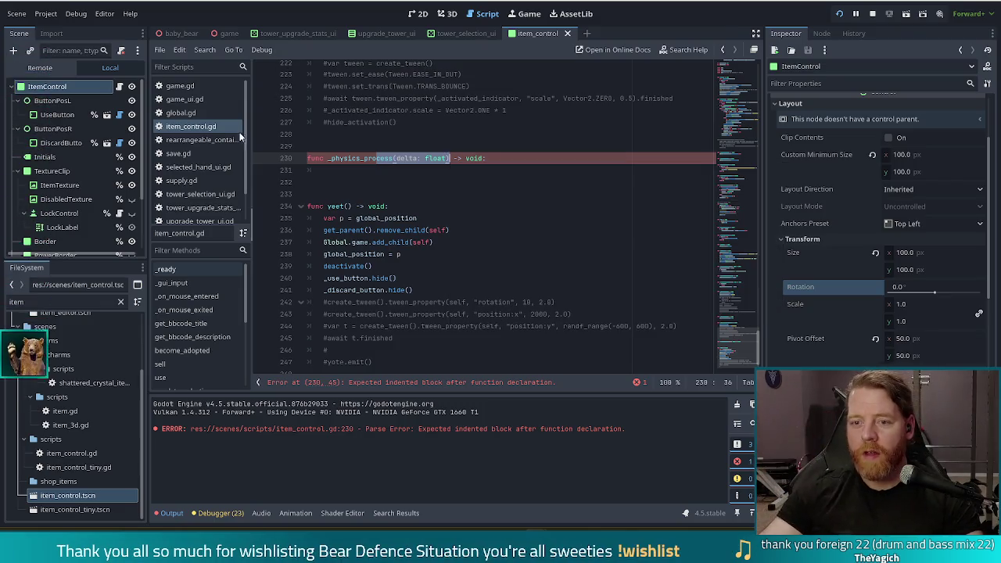
click(357, 171)
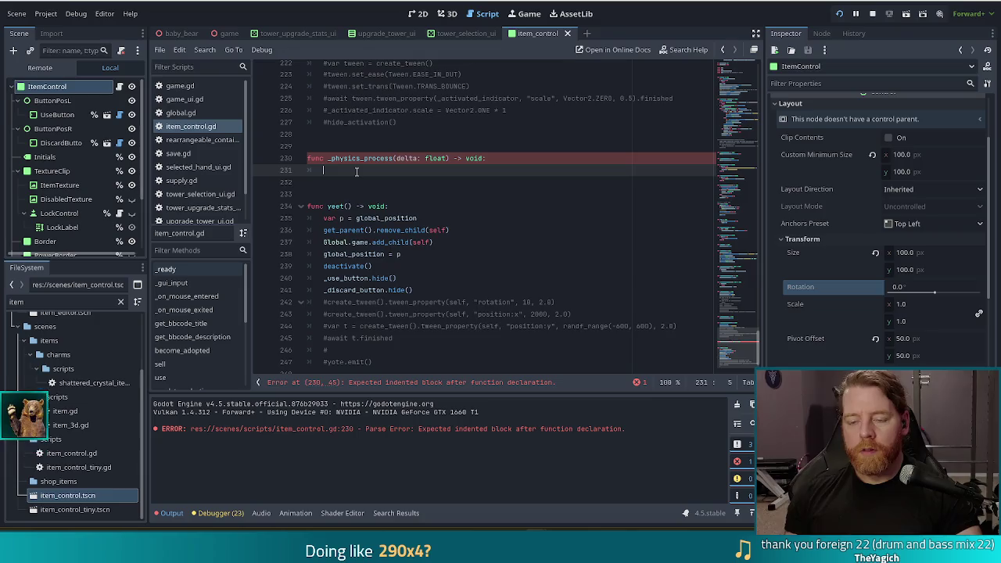
scroll(741, 322, up, 1)
scroll(741, 322, up, 20)
scroll(563, 195, up, 5)
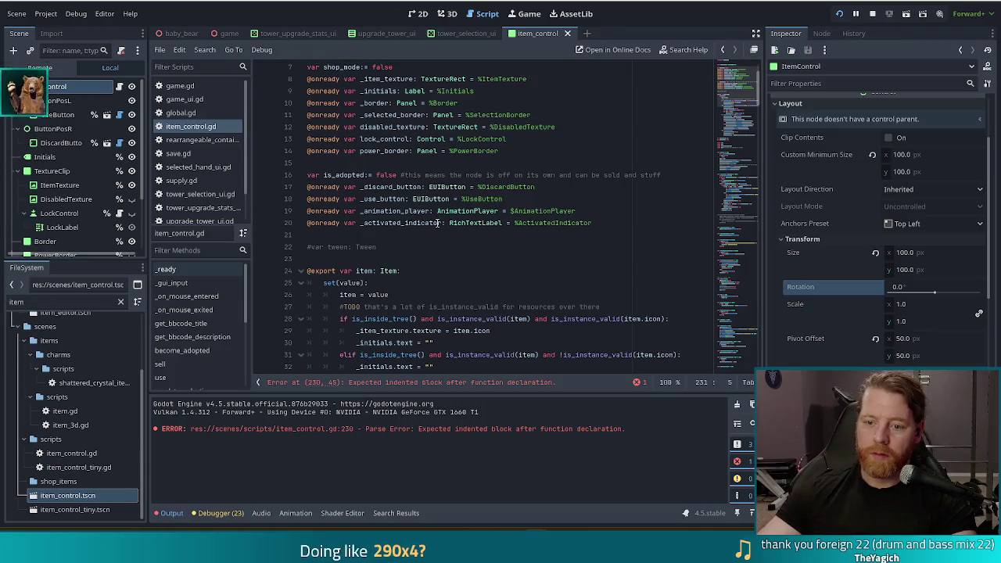
Declare 'var yeet_speed := 100' above yeet_gravity and save item_control.gd
scroll(438, 223, down, 8)
scroll(438, 297, down, 1)
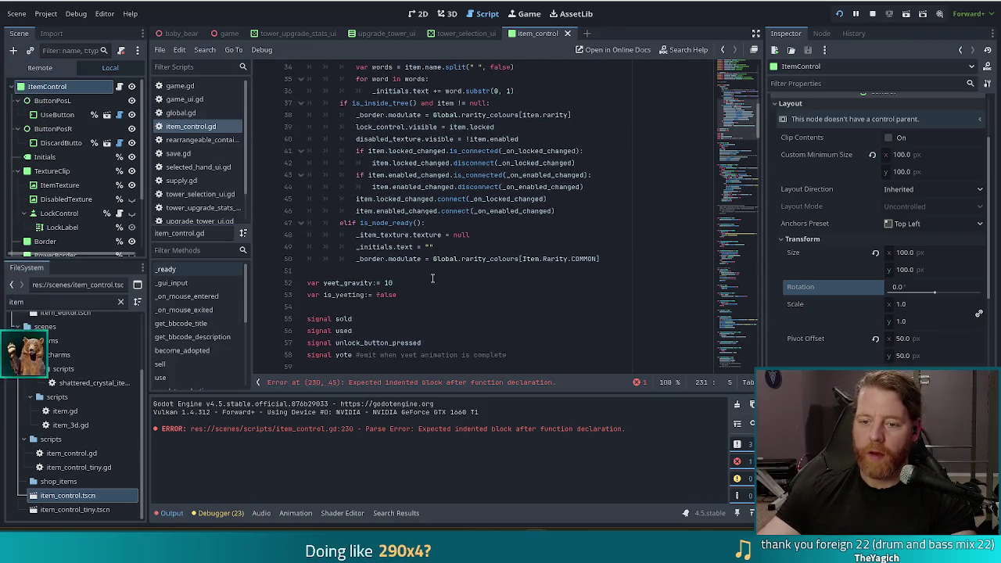
click(381, 272)
key(Return)
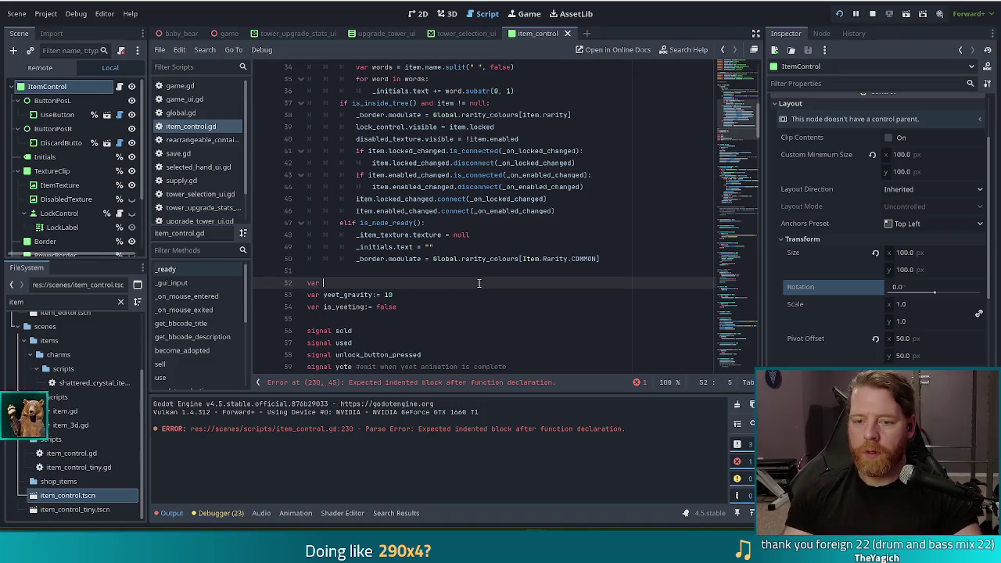
text(var yeet_speed:= )
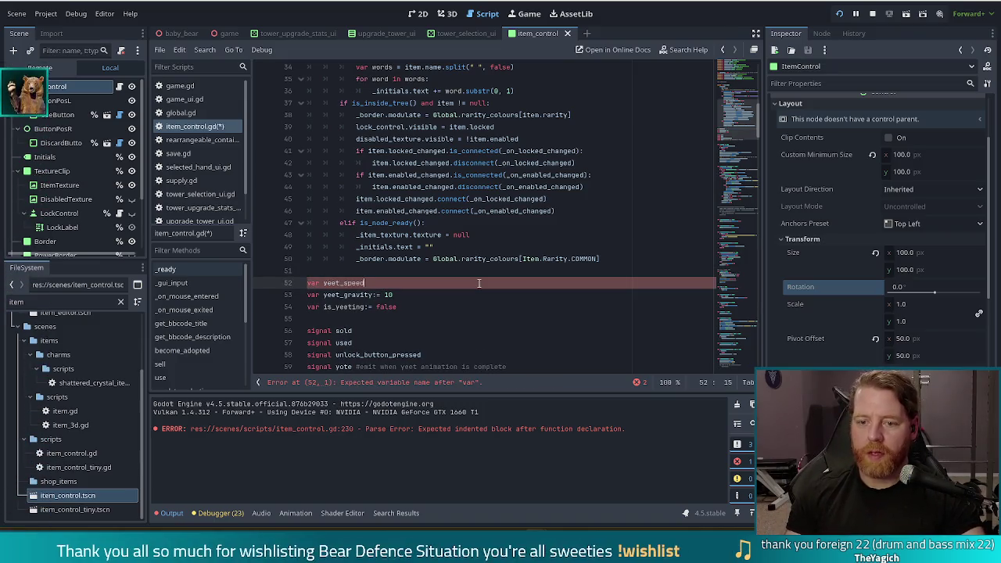
text(100)
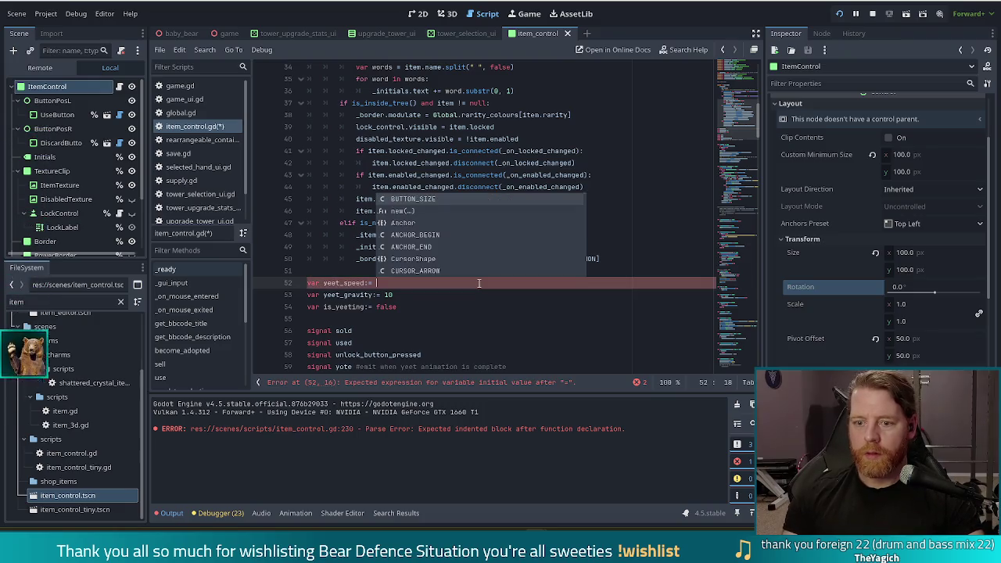
key(ctrl+s)
scroll(417, 256, down, 4)
scroll(417, 256, down, 20)
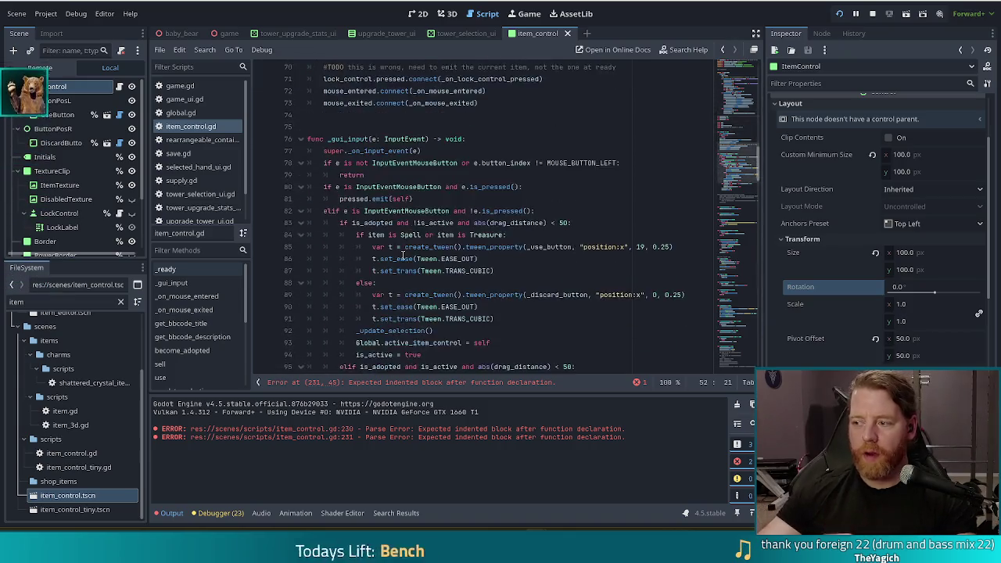
Start the _physics_process body with 'if !is_yeeting: return'
scroll(382, 262, down, 20)
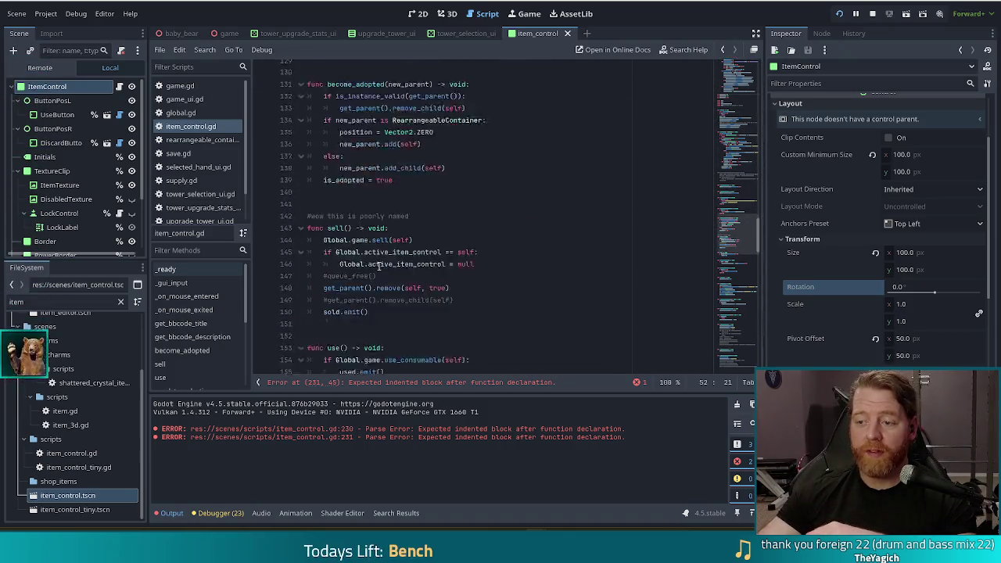
click(421, 237)
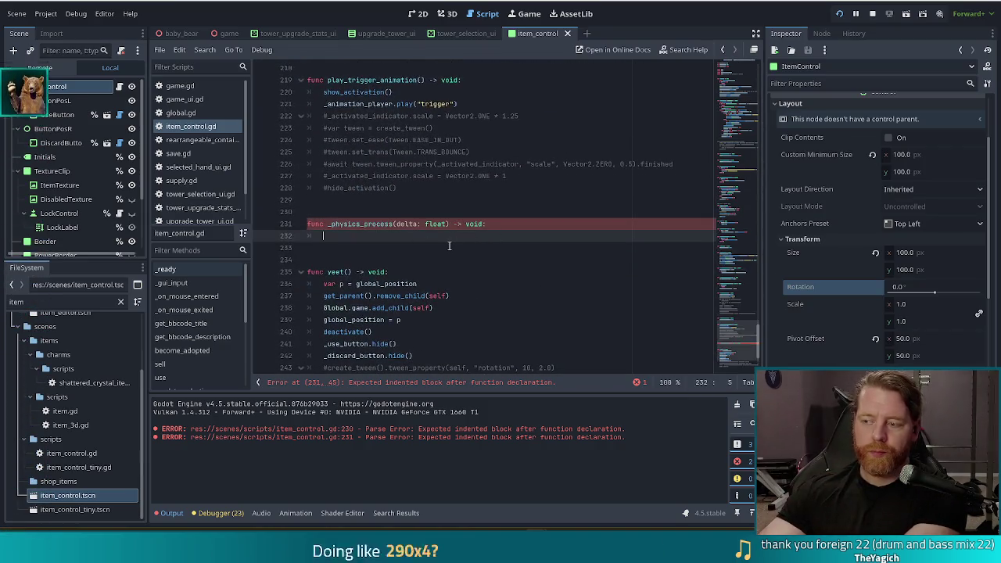
text(if )
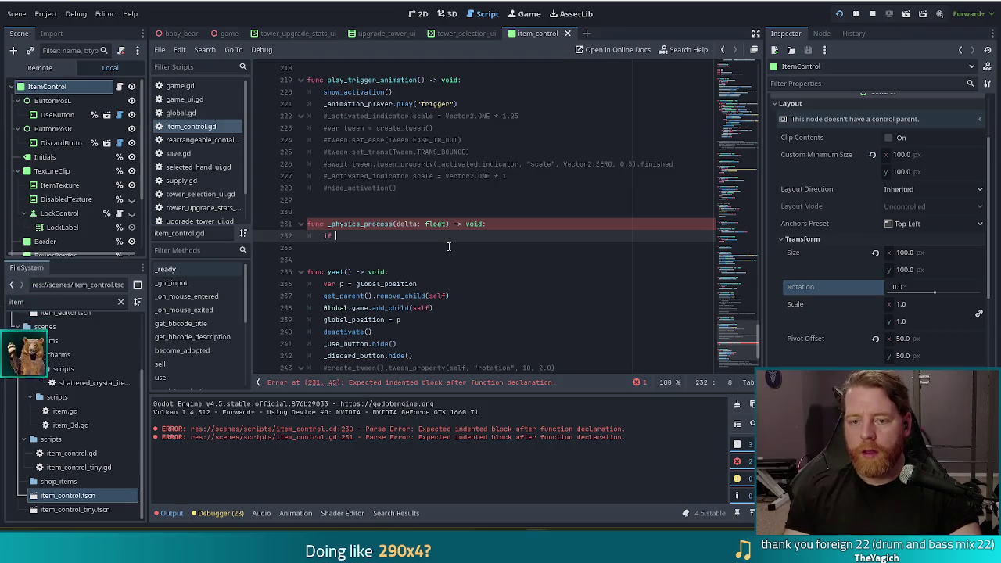
text(!is)
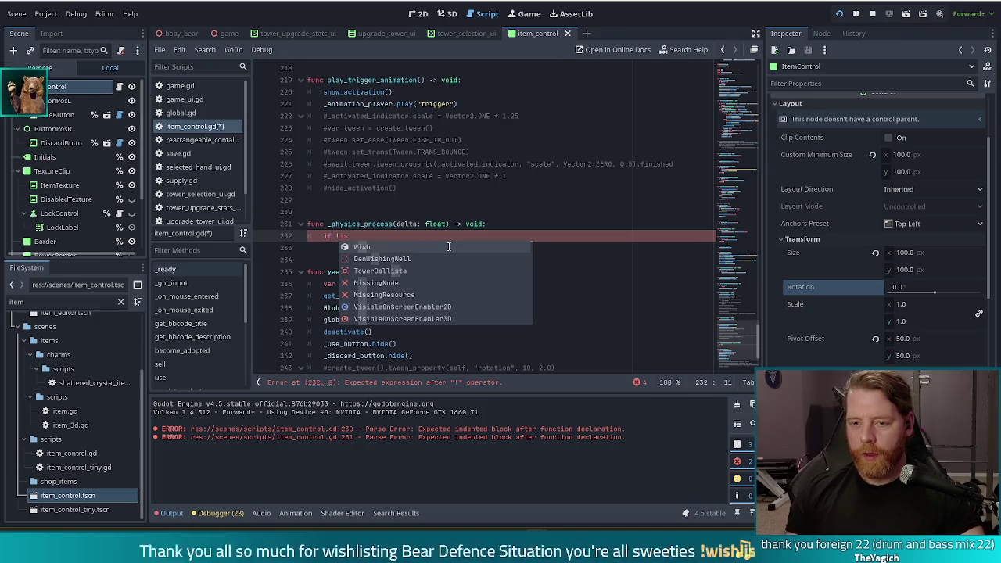
text(_yeeting)
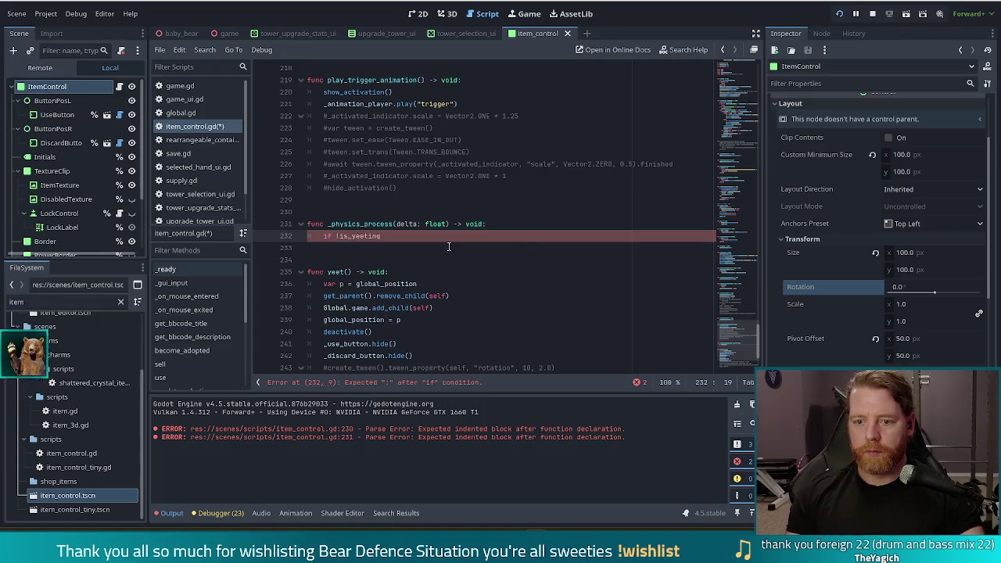
key(Return)
text(ret)
key(Return)
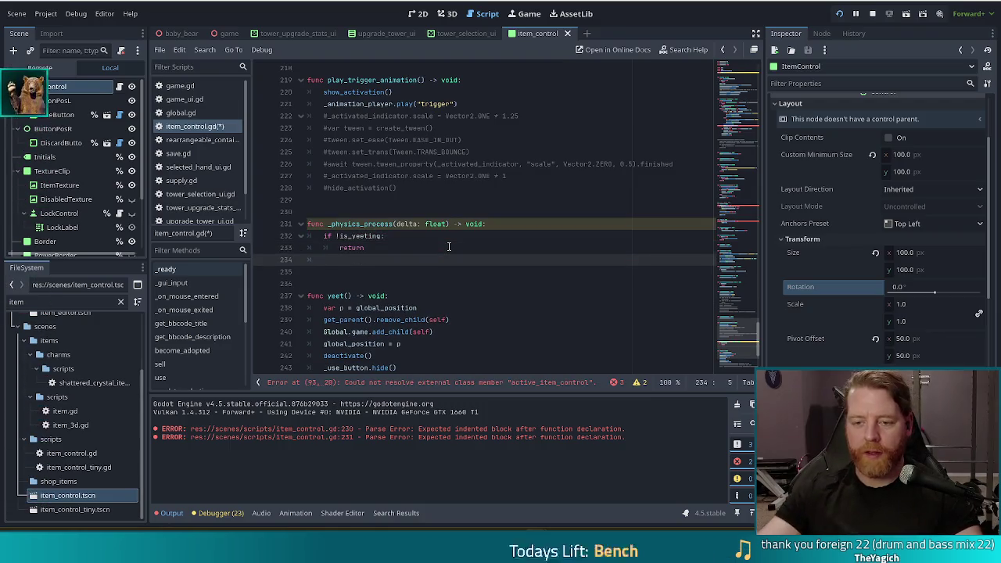
Check the _physics_process signature, then begin the line 'global_position.x += yeet' in the body
scroll(452, 235, down, 2)
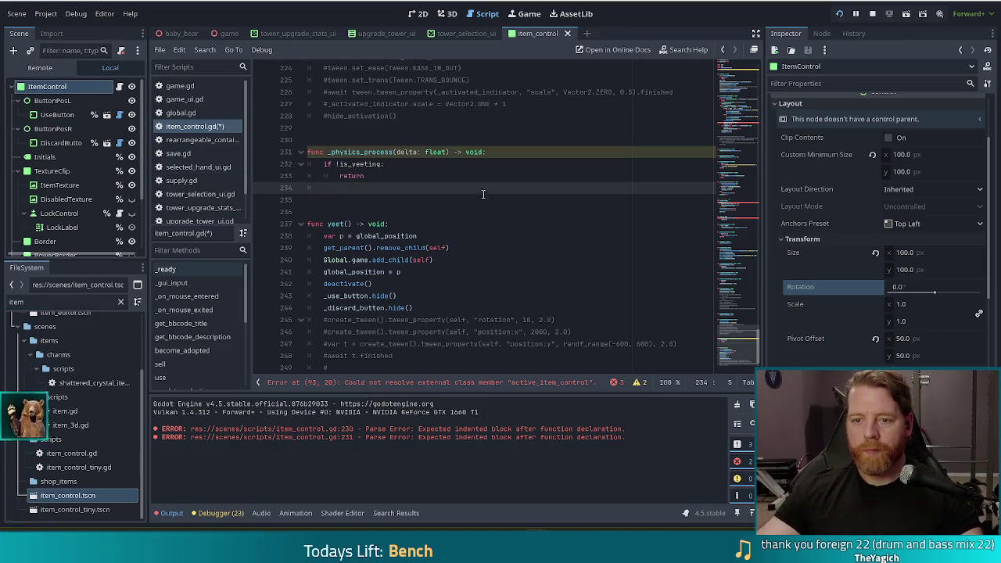
click(397, 152)
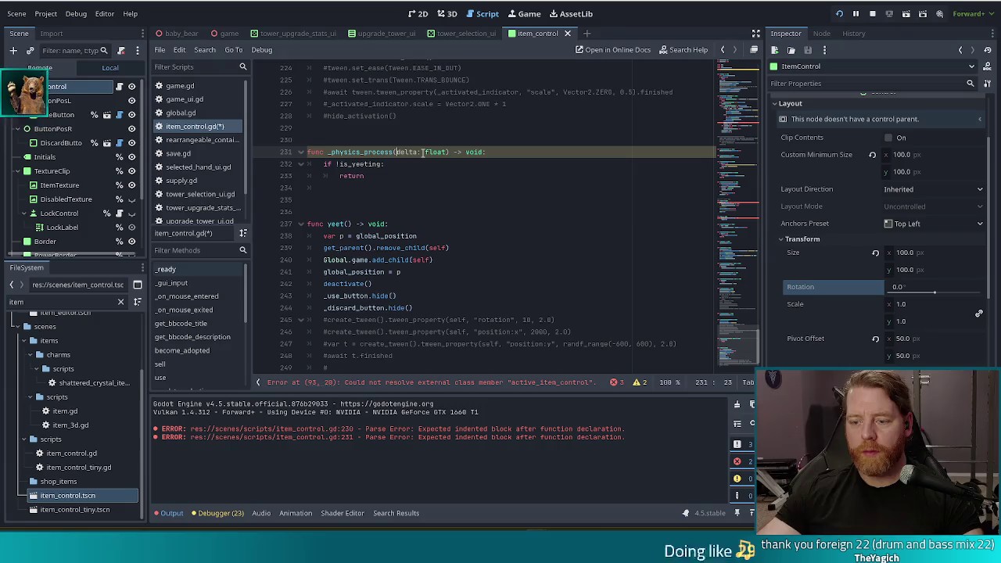
text(_)
click(425, 152)
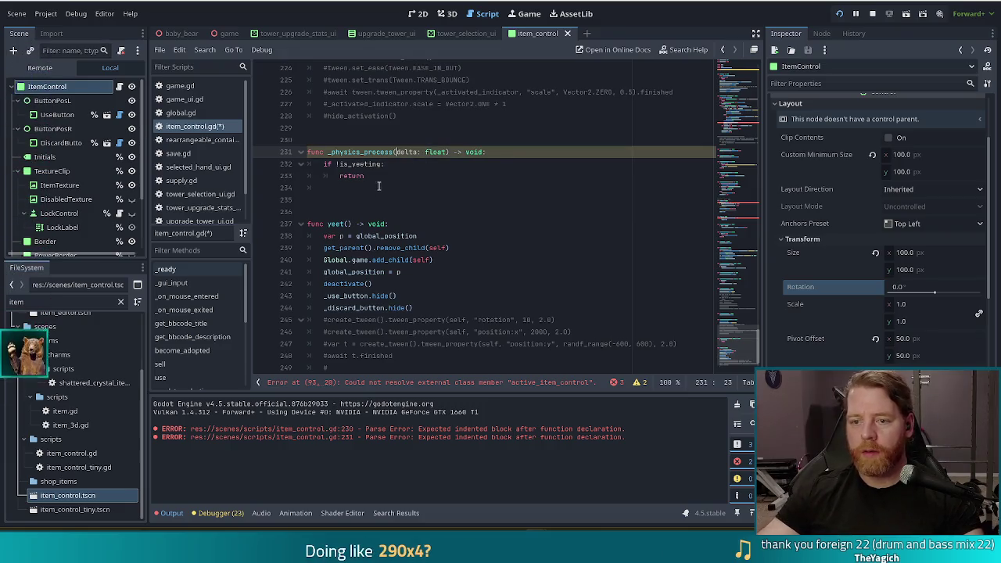
click(345, 189)
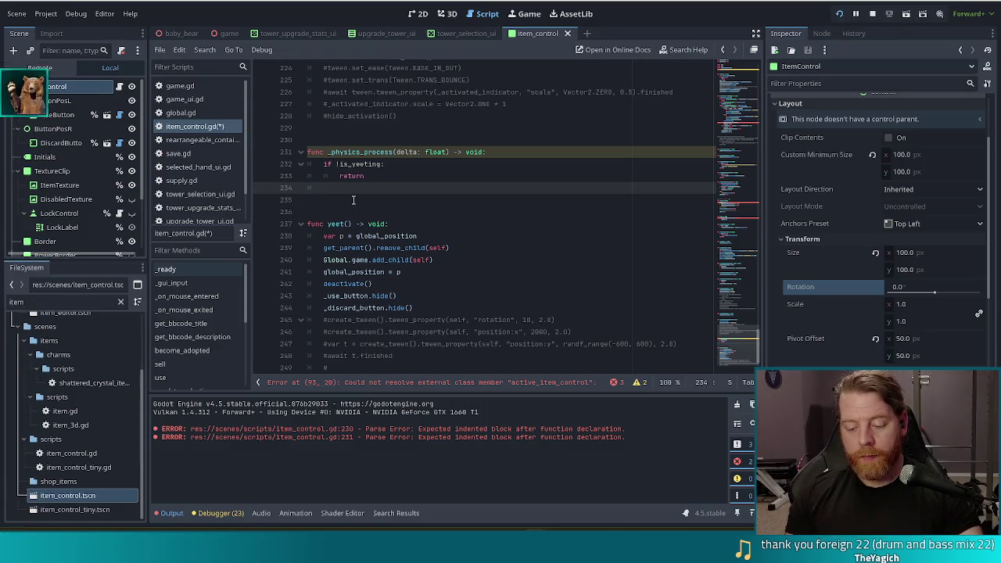
text(global_position.x += )
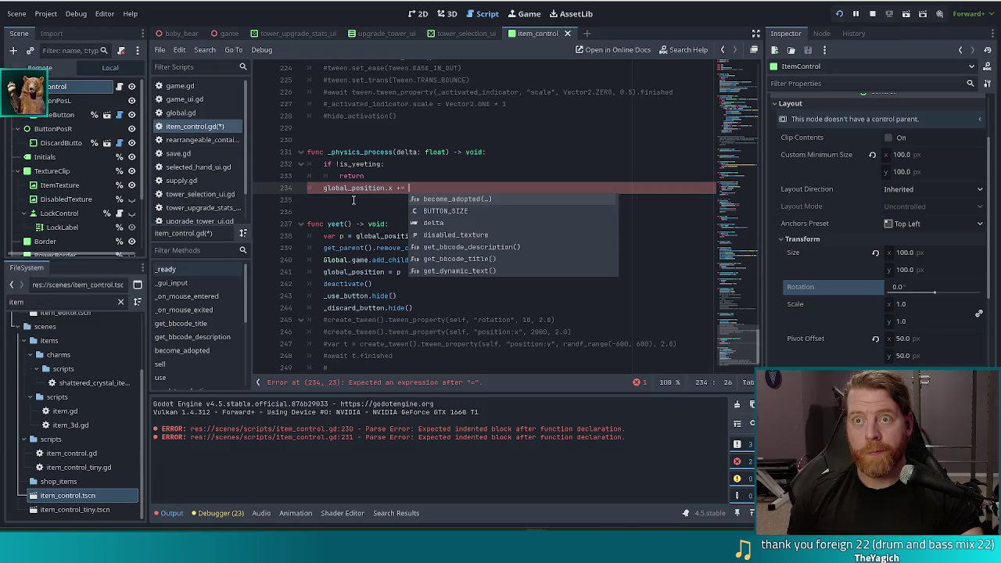
text(yeet)
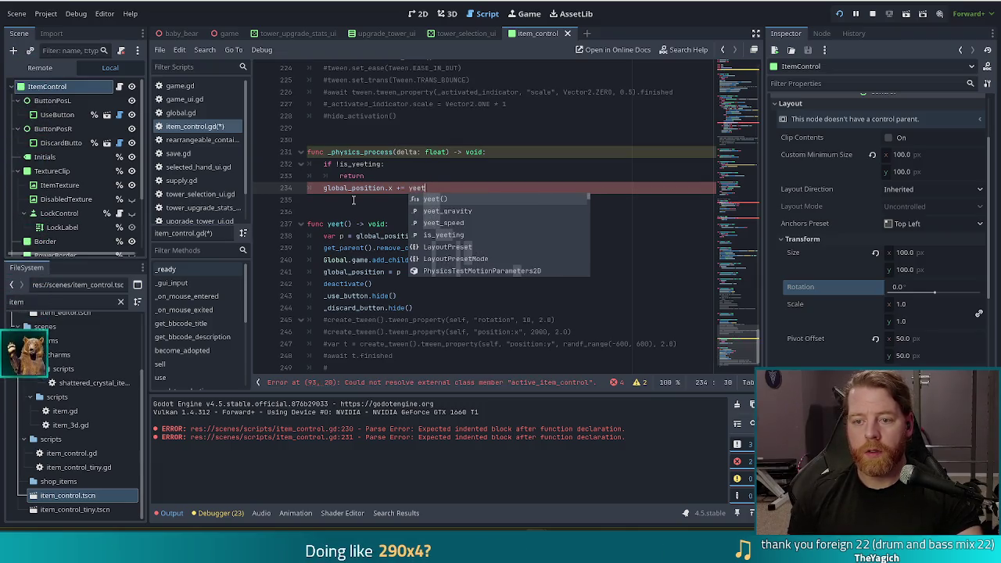
Complete the movement line as 'global_position.x += yeet_speed * delta' and start a new line
key(Down)
key(Down)
key(Return)
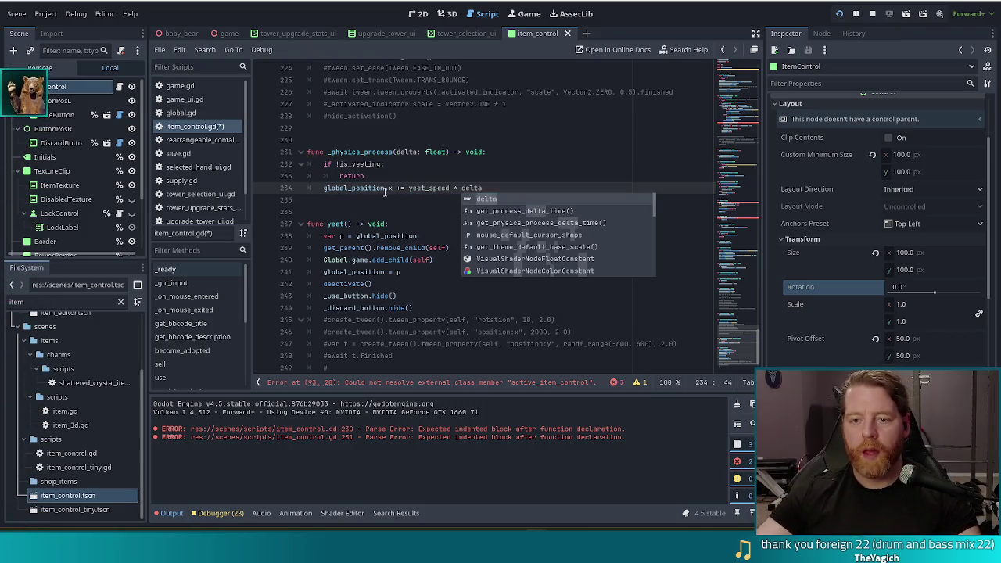
scroll(374, 190, down, 1)
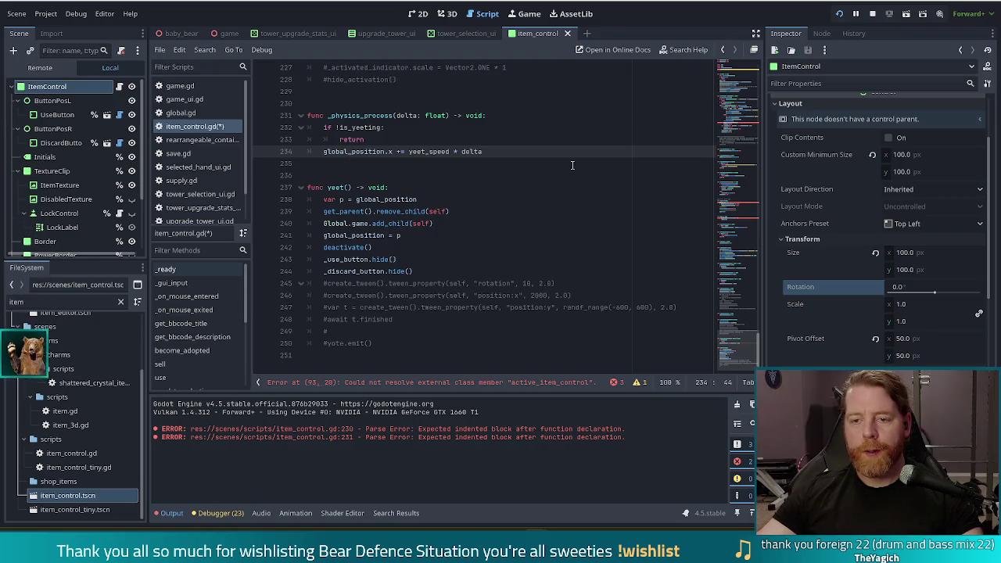
key(Return)
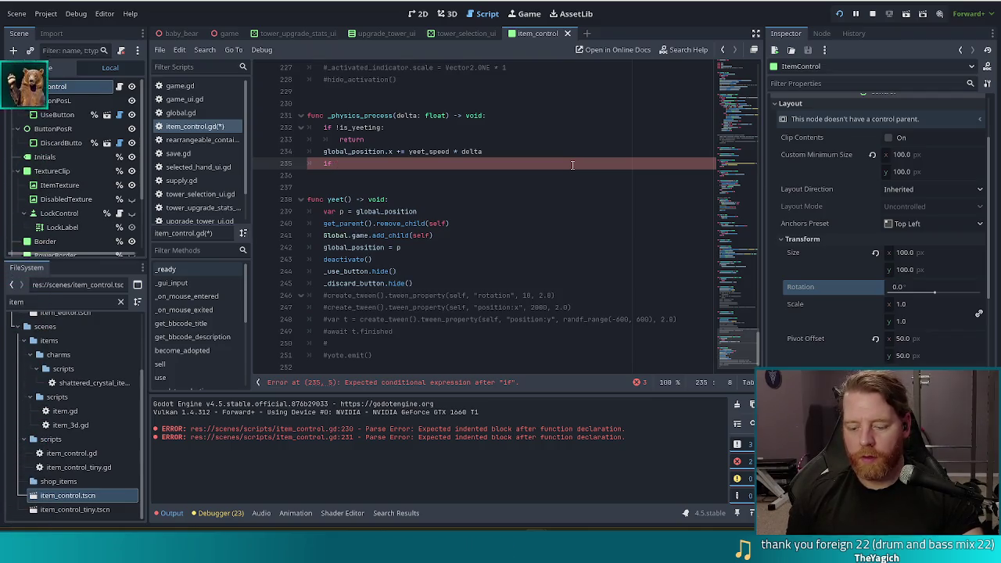
Write the condition 'if global_position.x >= 1500:' in _physics_process
text(glo)
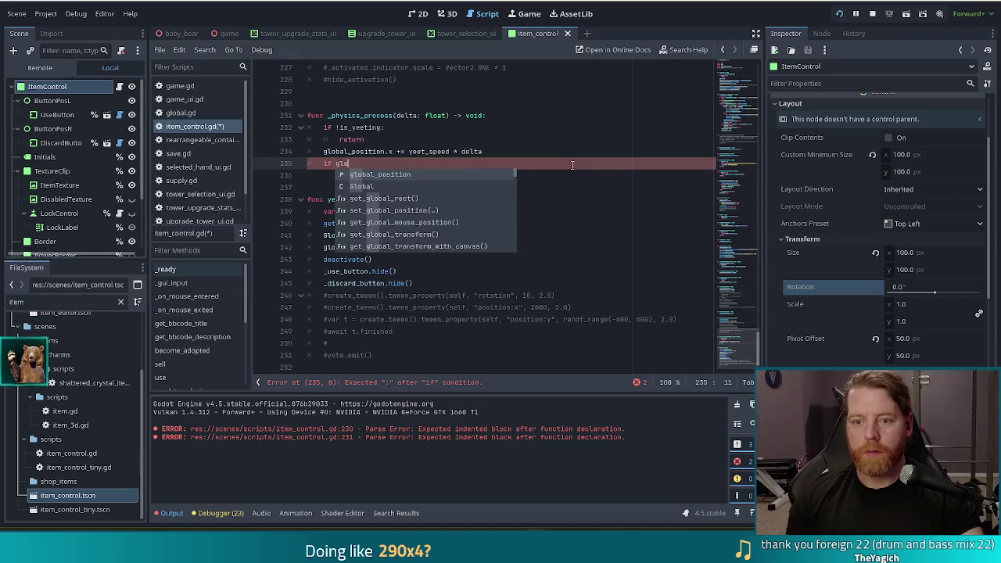
key(Return)
text(.x >= )
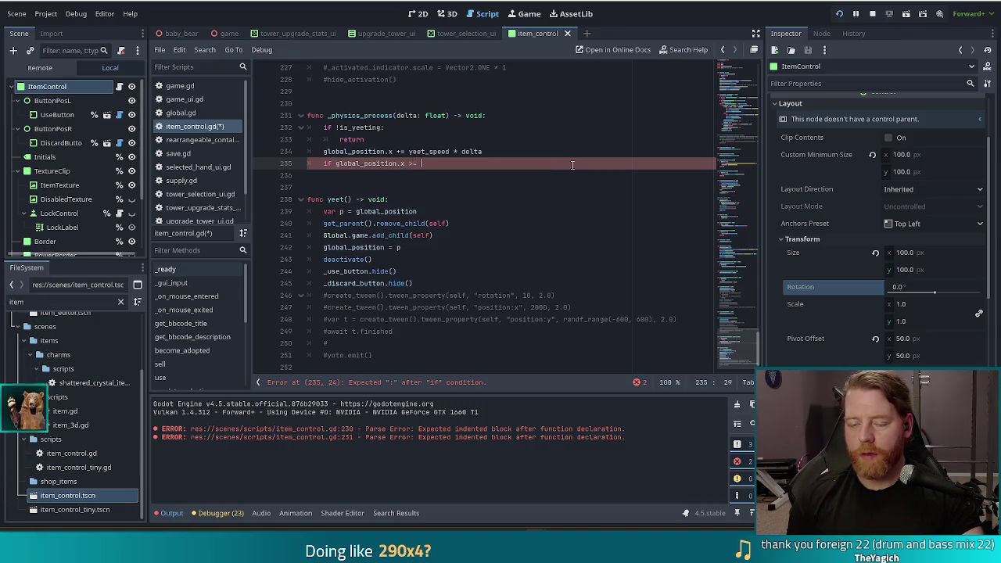
text(1)
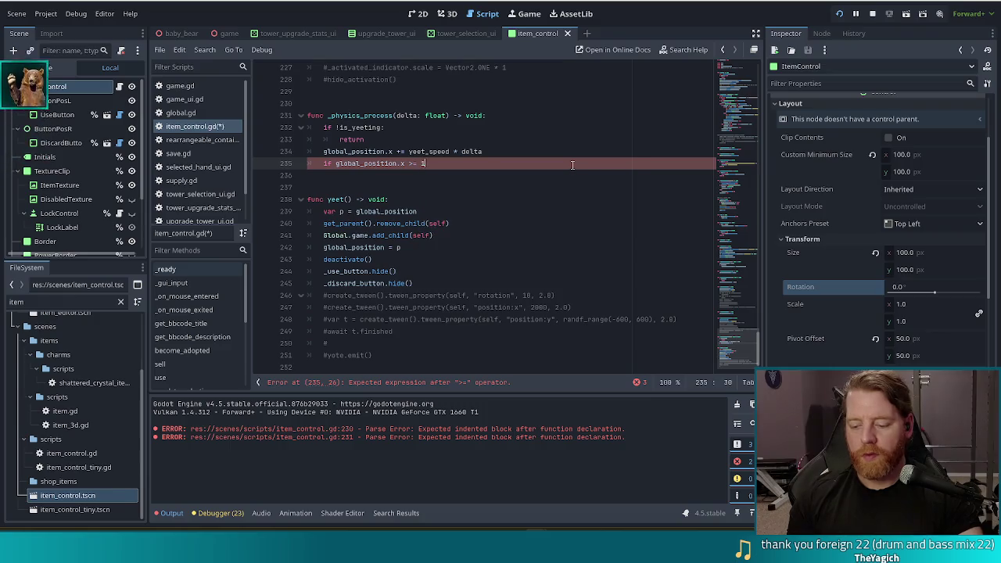
text(500)
key(Return)
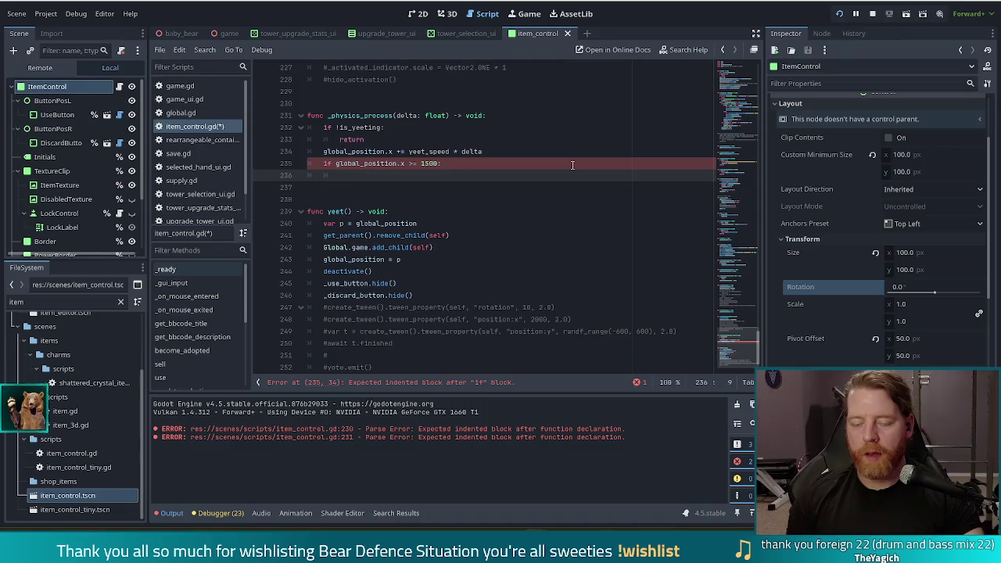
Inside the 1500 check, call yote.emit() and set is_yeeting = false
text(yote.emit()
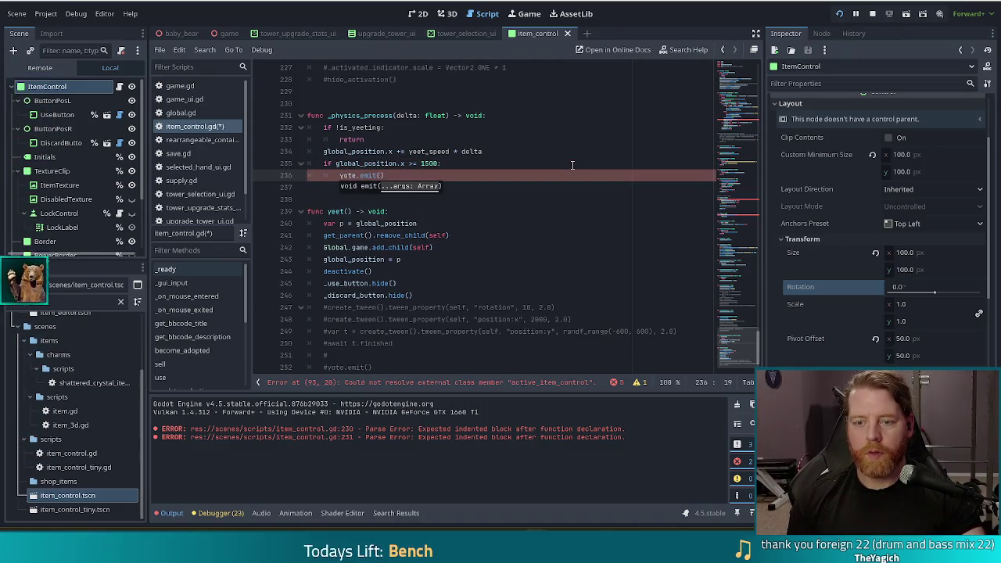
key(Return)
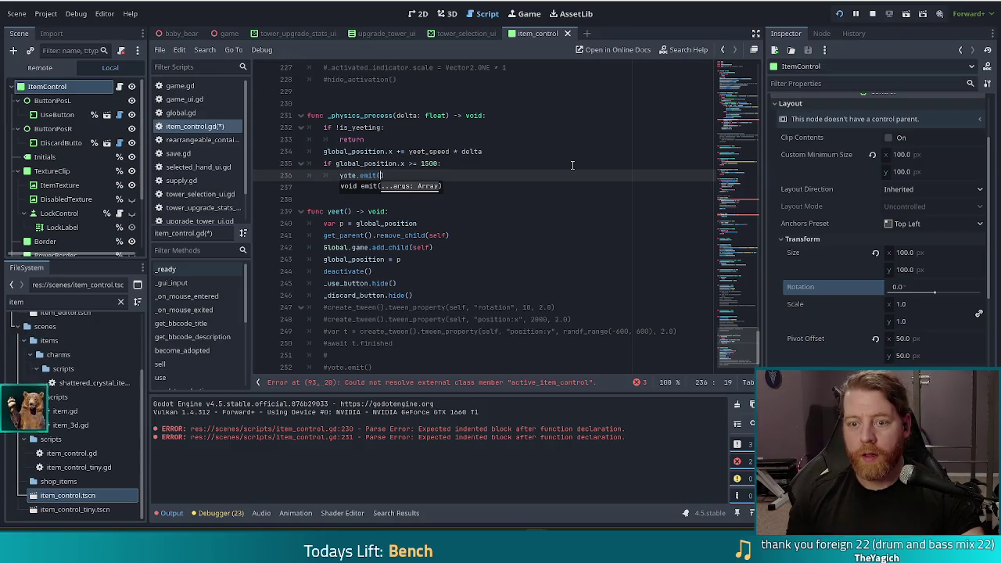
text())
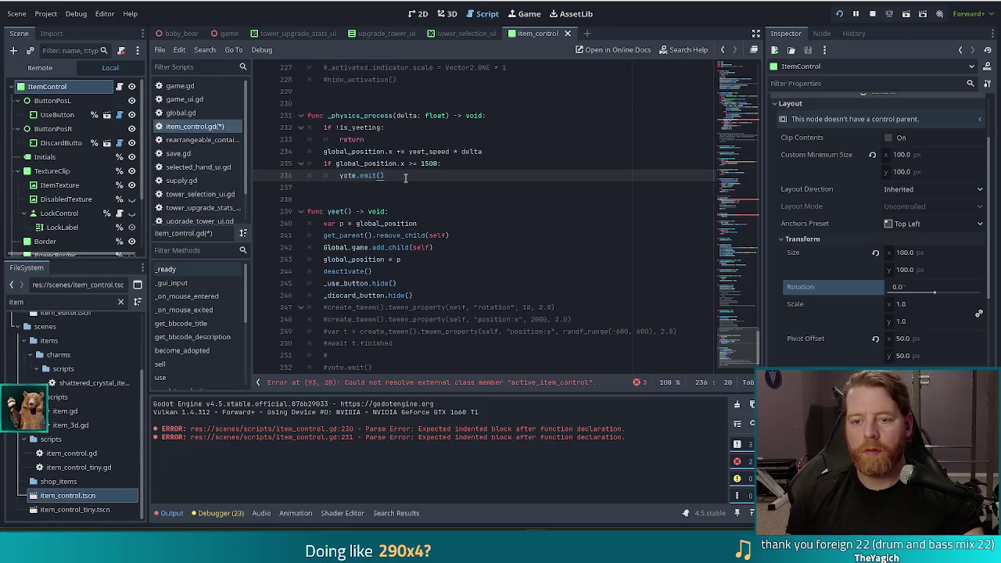
key(Return)
text(is)
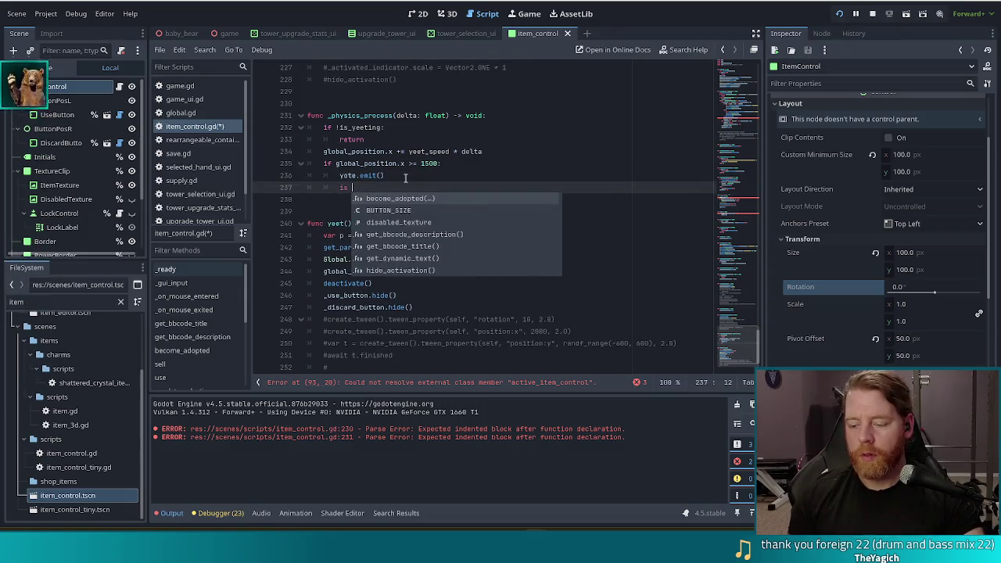
key(BackSpace)
text(_yeeting = false)
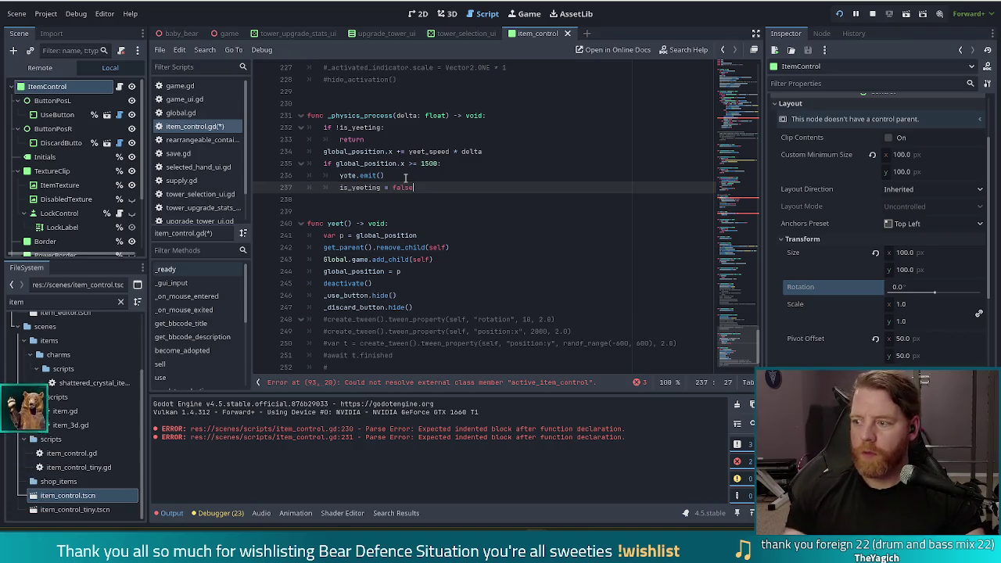
scroll(367, 313, down, 1)
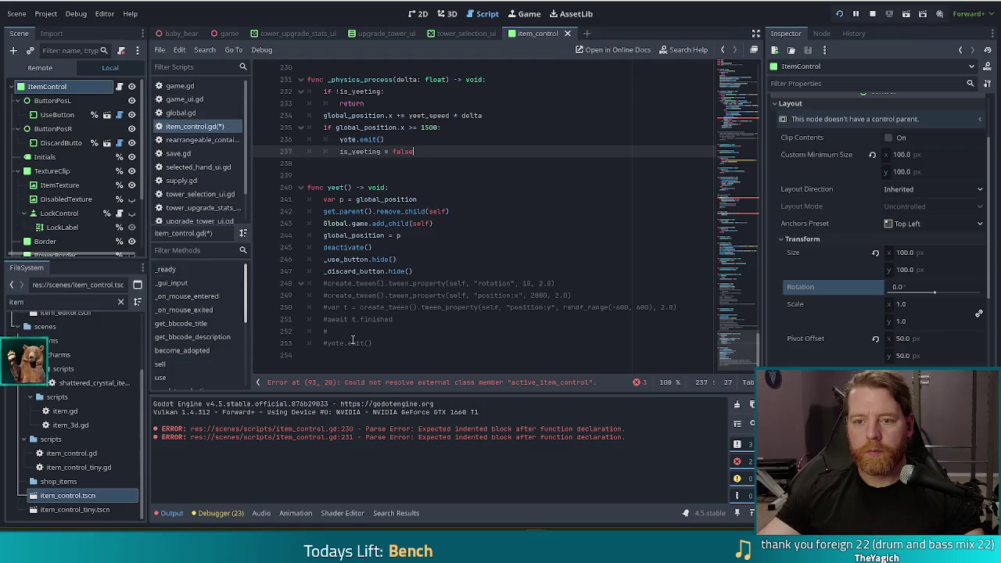
Append 'is_yeeting = true' at the end of yeet() and save item_control.gd
click(427, 266)
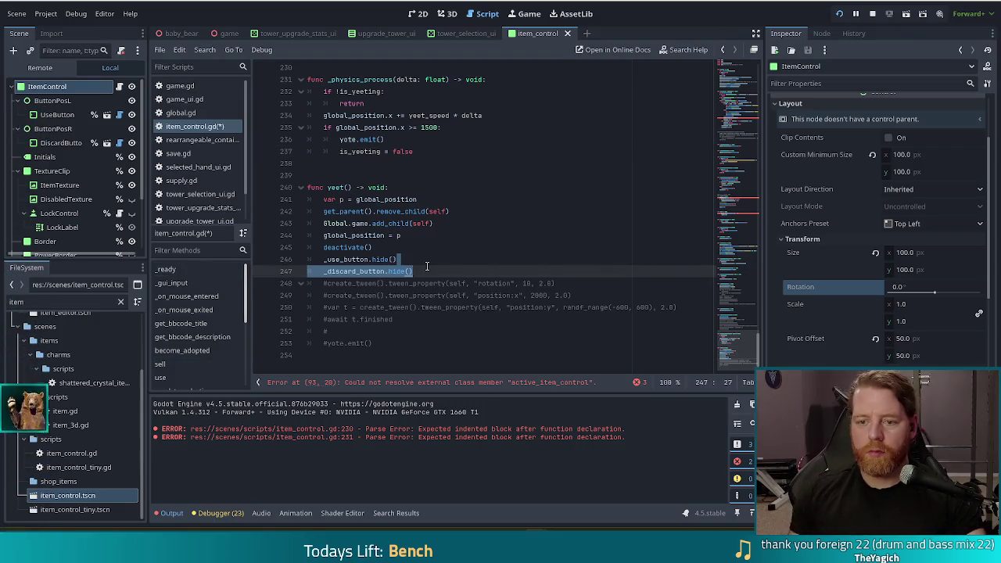
key(Return)
text(is)
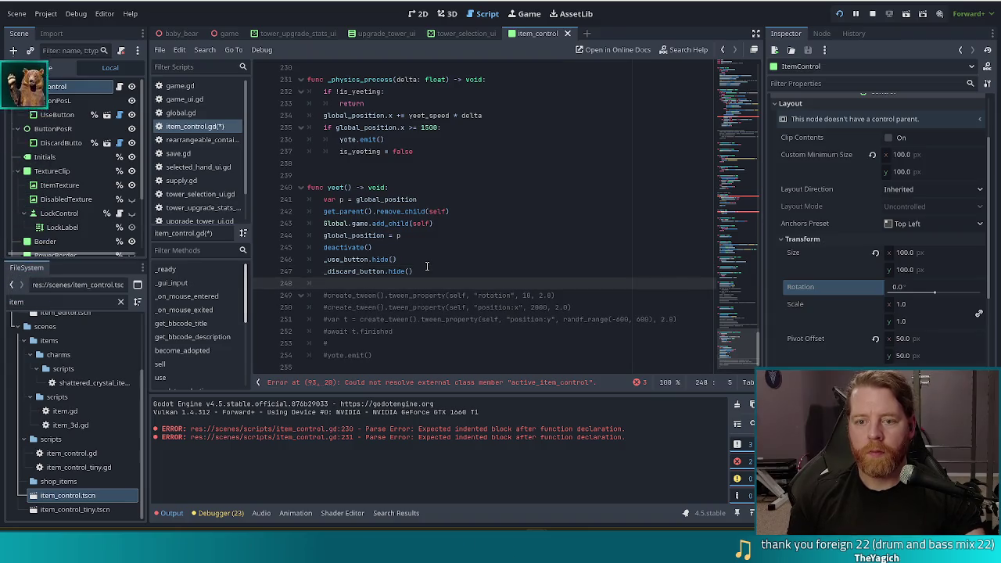
key(Return)
text(= t)
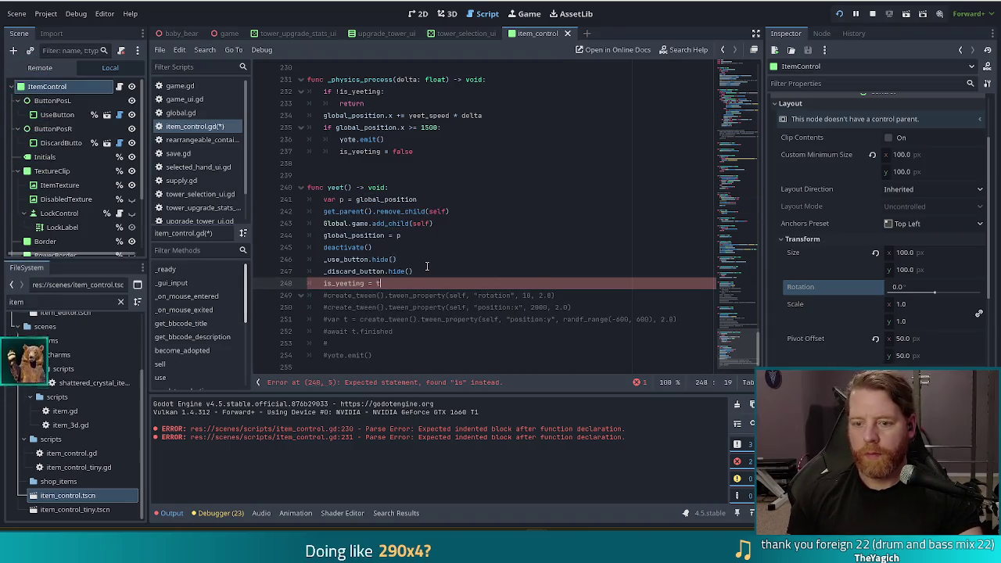
key(ctrl+s)
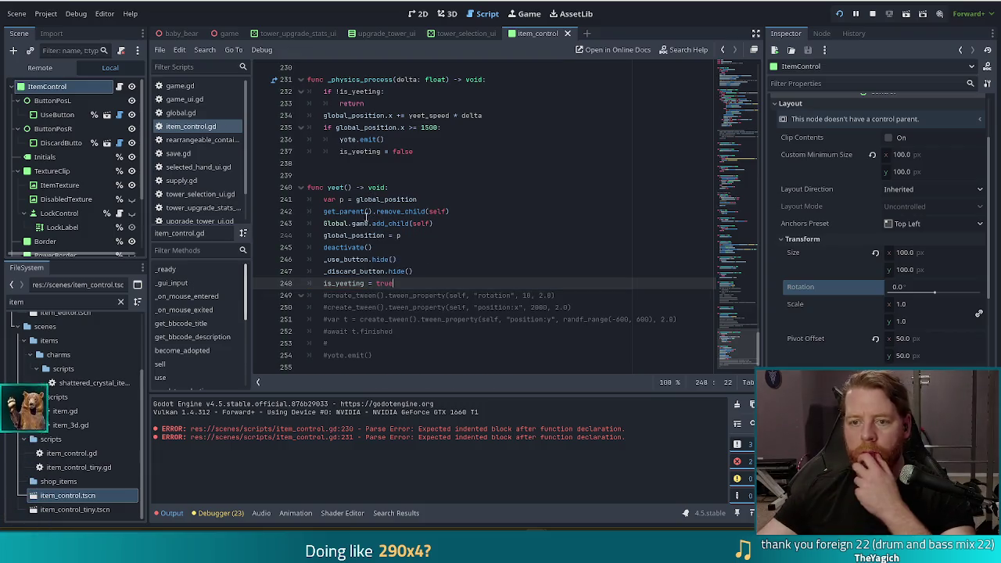
click(420, 128)
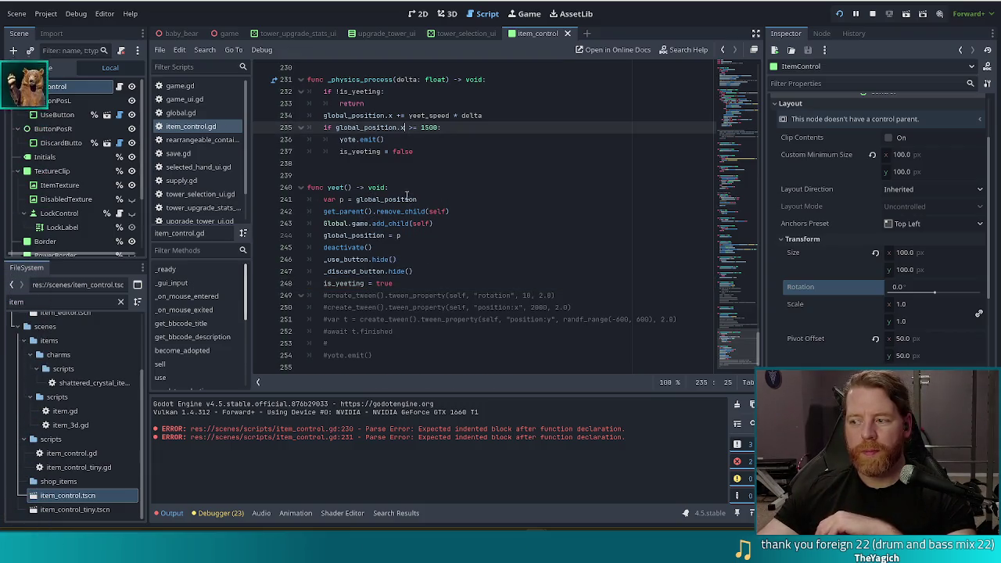